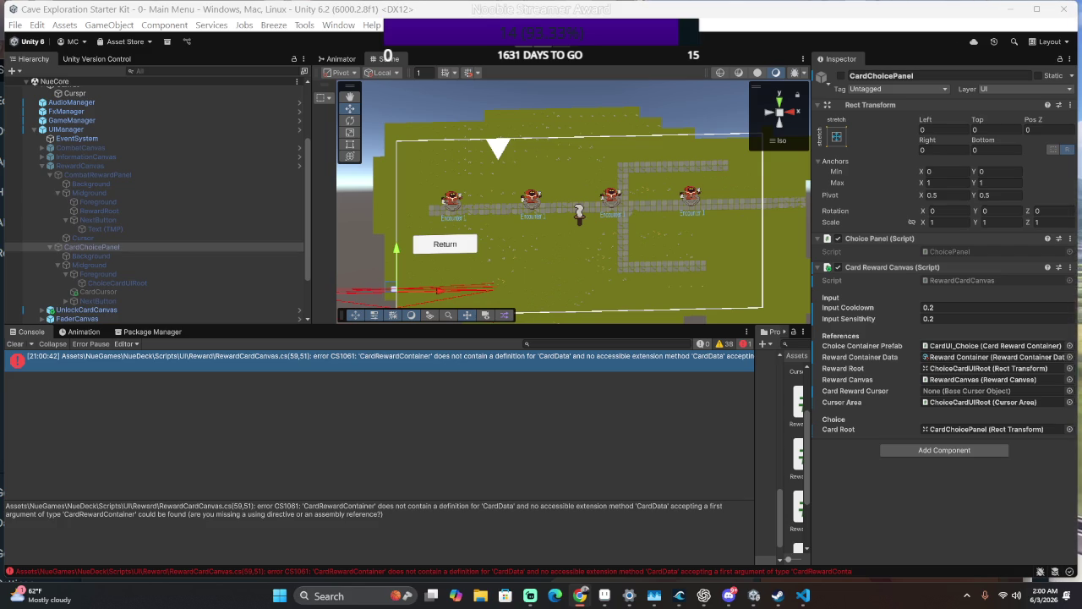
- Bring RewardCardCanvas.cs in Visual Studio Code in front of Unity and start a Go to Line jump
{"action": "key", "text": "alt+Tab"}
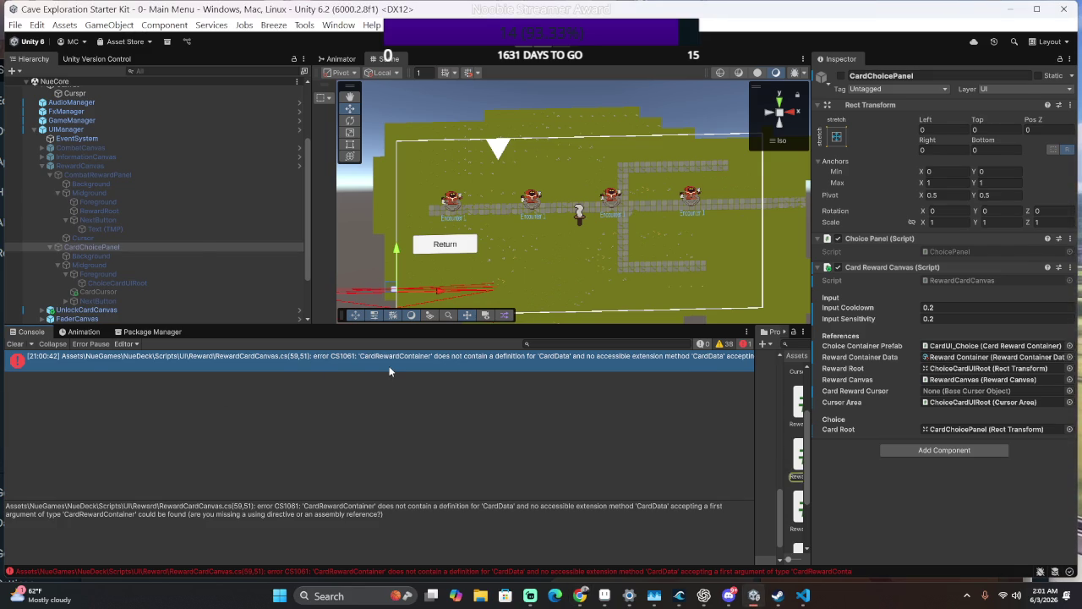
{"action": "key", "text": "alt+Tab"}
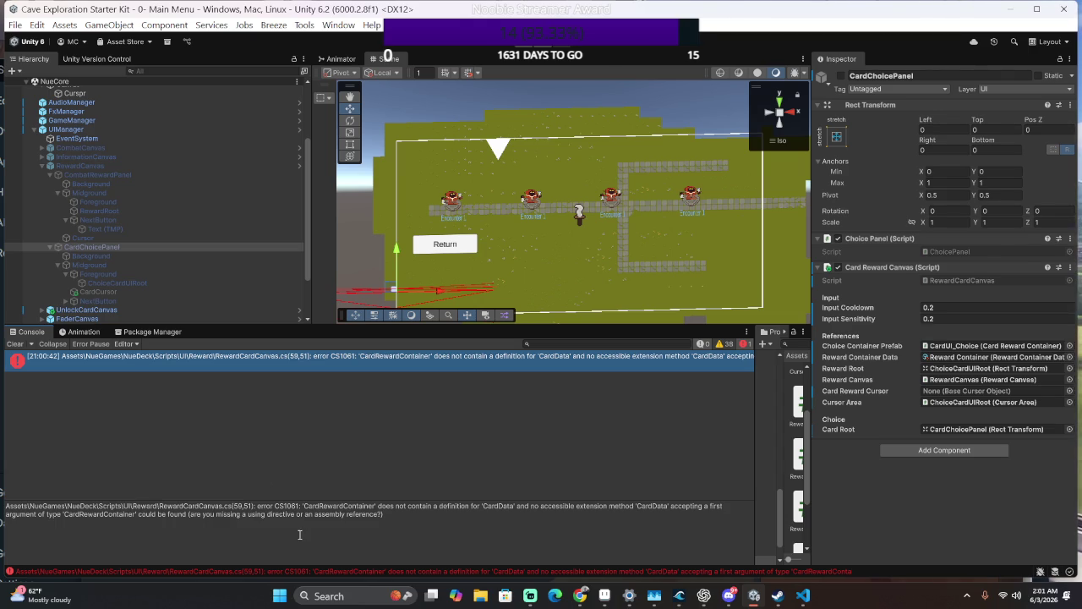
{"action": "key", "text": "alt+Tab"}
{"action": "key", "text": "ctrl+g"}
- Jump to line 59 and change OnCardSelected's parameter type from CardRewardContainer to CursorTarget
{"action": "type", "text": "5"}
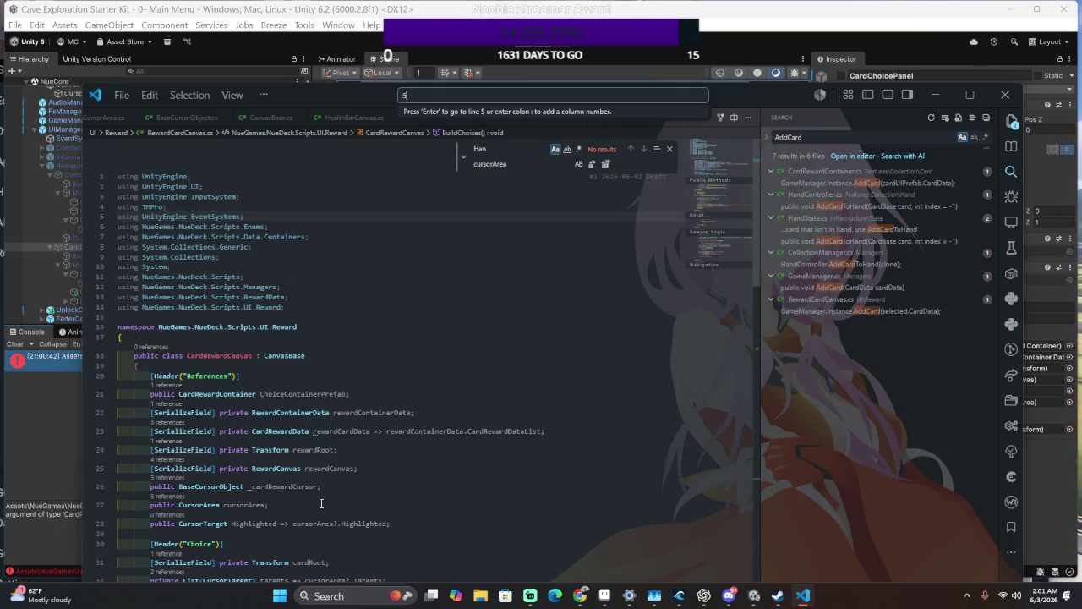
{"action": "type", "text": "8"}
{"action": "key", "text": "BackSpace"}
{"action": "type", "text": "9"}
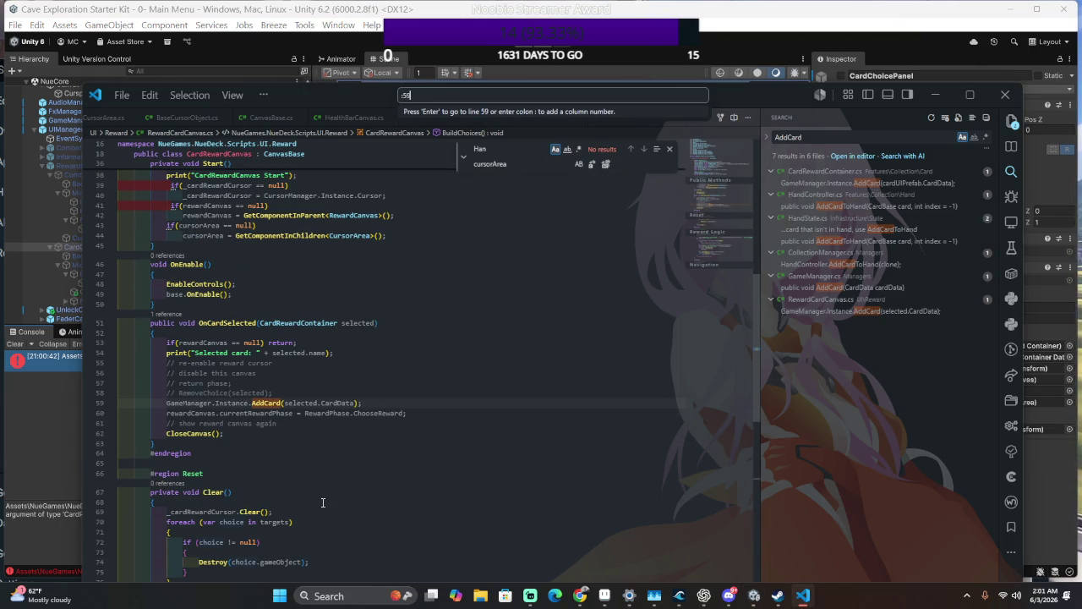
{"action": "key", "text": "Return"}
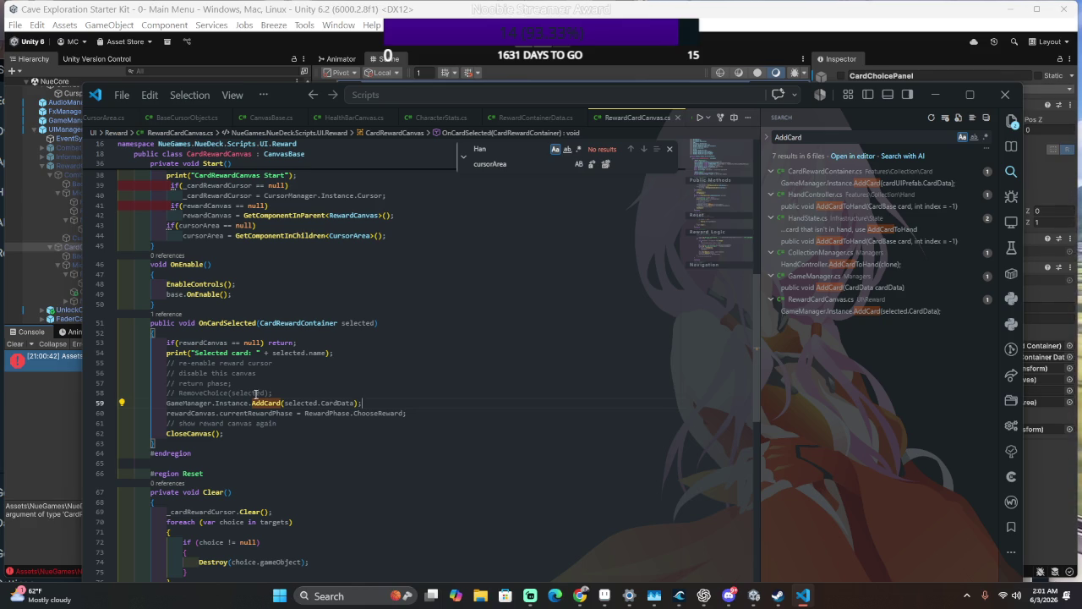
{"action": "left_click", "coordinate": [305, 404]}
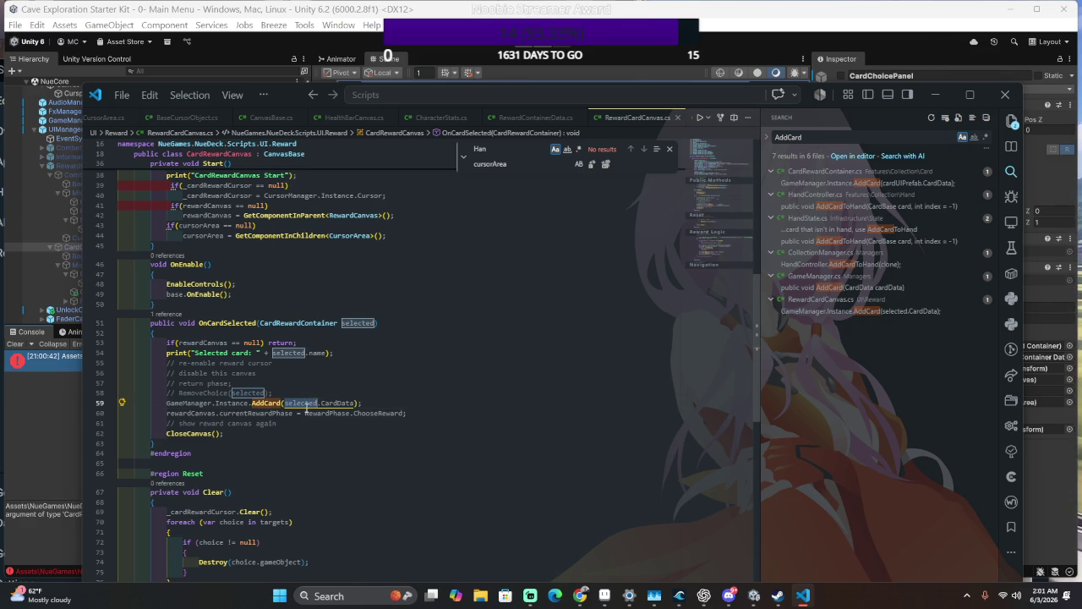
{"action": "double_click", "coordinate": [297, 322]}
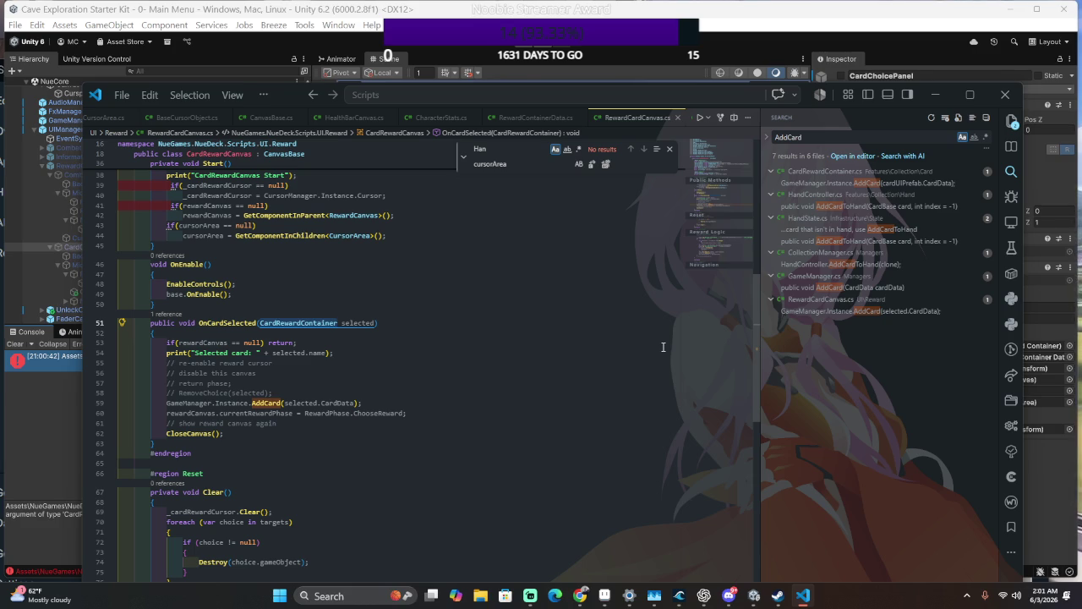
{"action": "type", "text": "Curs"}
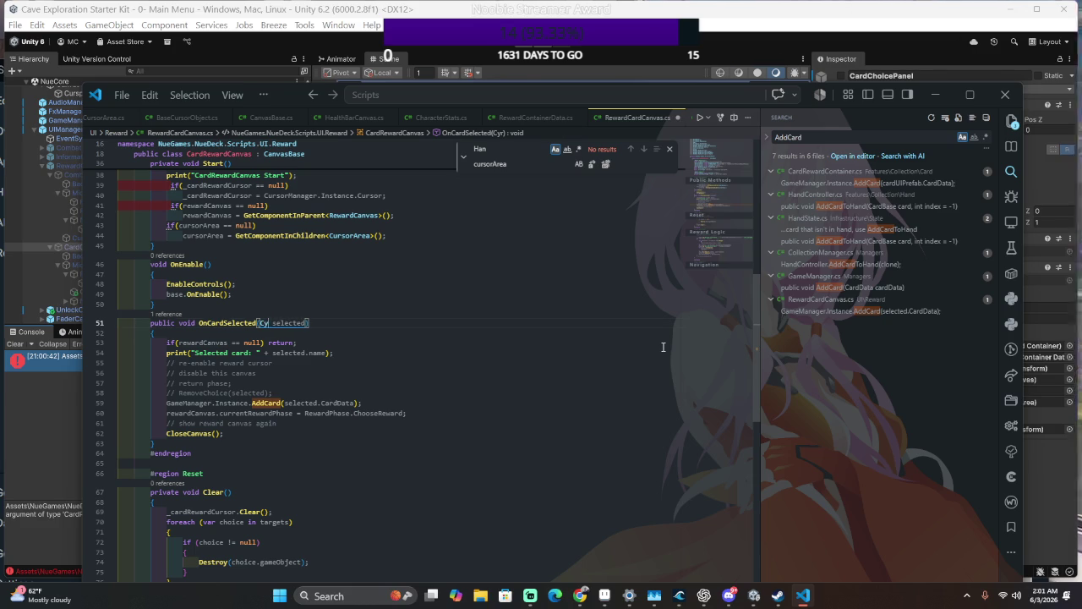
{"action": "type", "text": "orTarget"}
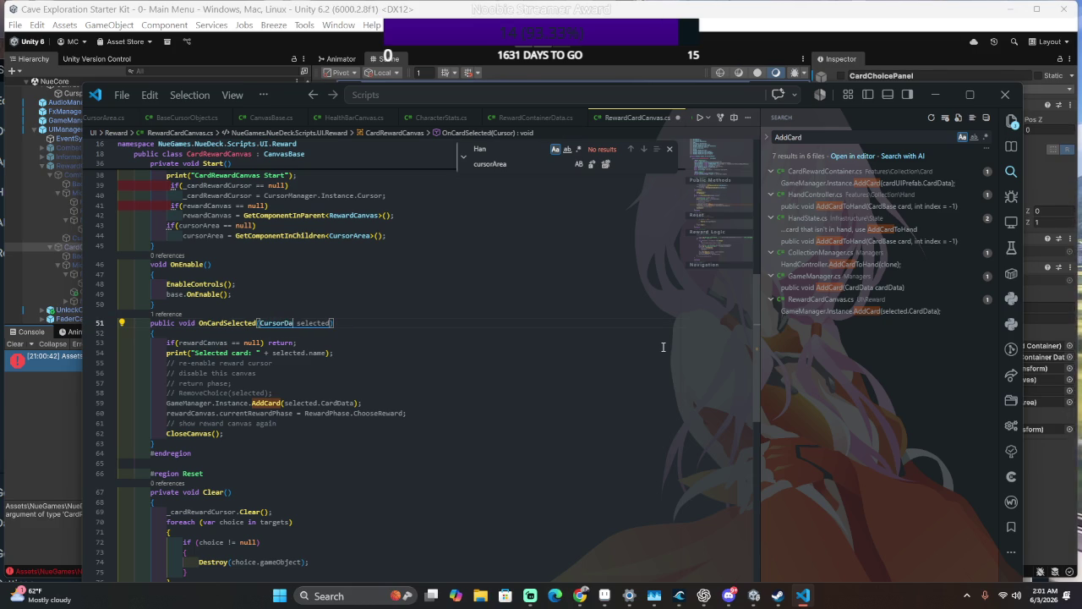
{"action": "key", "text": "Tab"}
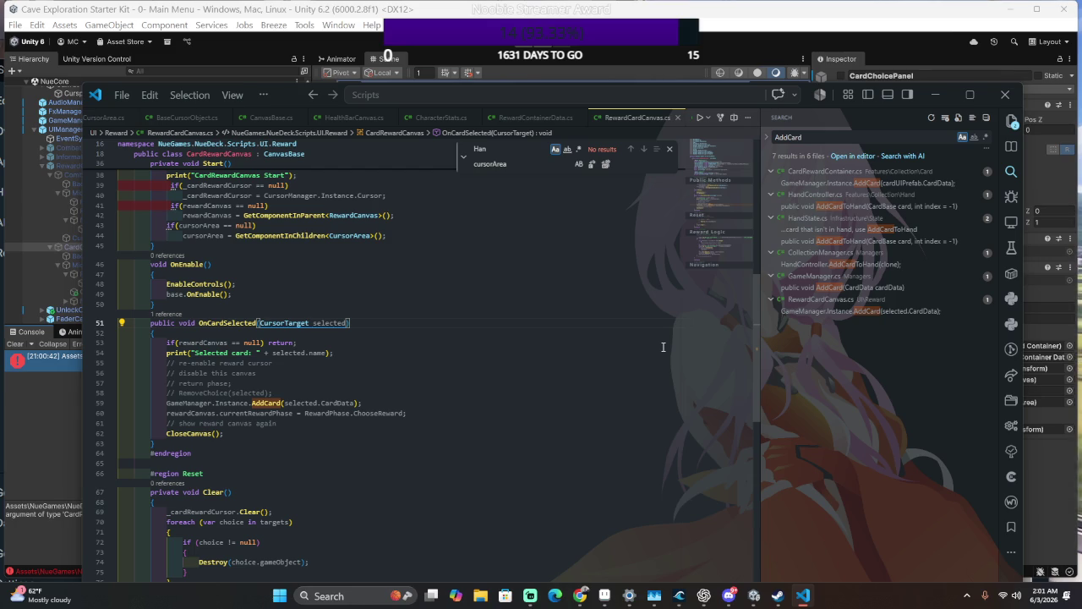
- Search the whole project for OnCardSelected
{"action": "scroll", "coordinate": [472, 405], "scroll_direction": "up", "scroll_amount": 4}
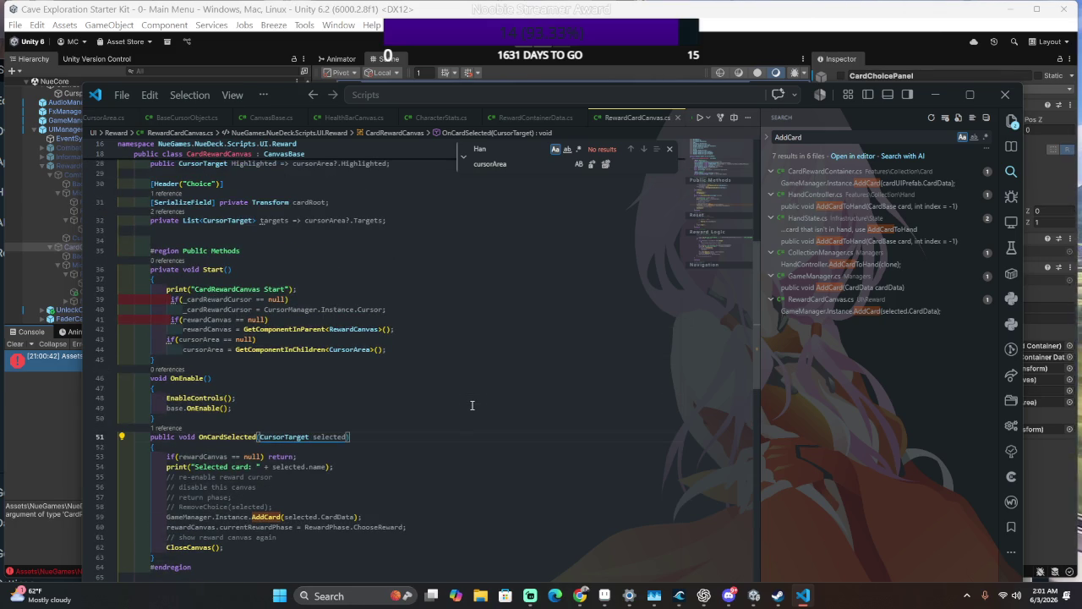
{"action": "scroll", "coordinate": [472, 392], "scroll_direction": "down", "scroll_amount": 5}
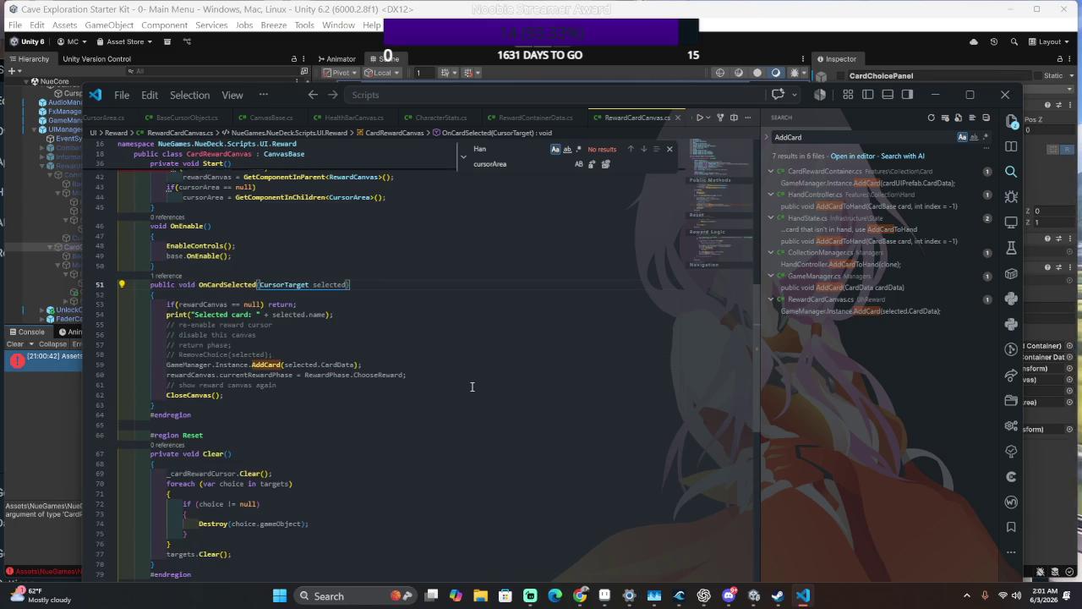
{"action": "scroll", "coordinate": [471, 386], "scroll_direction": "down", "scroll_amount": 3}
{"action": "double_click", "coordinate": [227, 209]}
{"action": "key", "text": "ctrl+f"}
{"action": "key", "text": "ctrl+shift+f"}
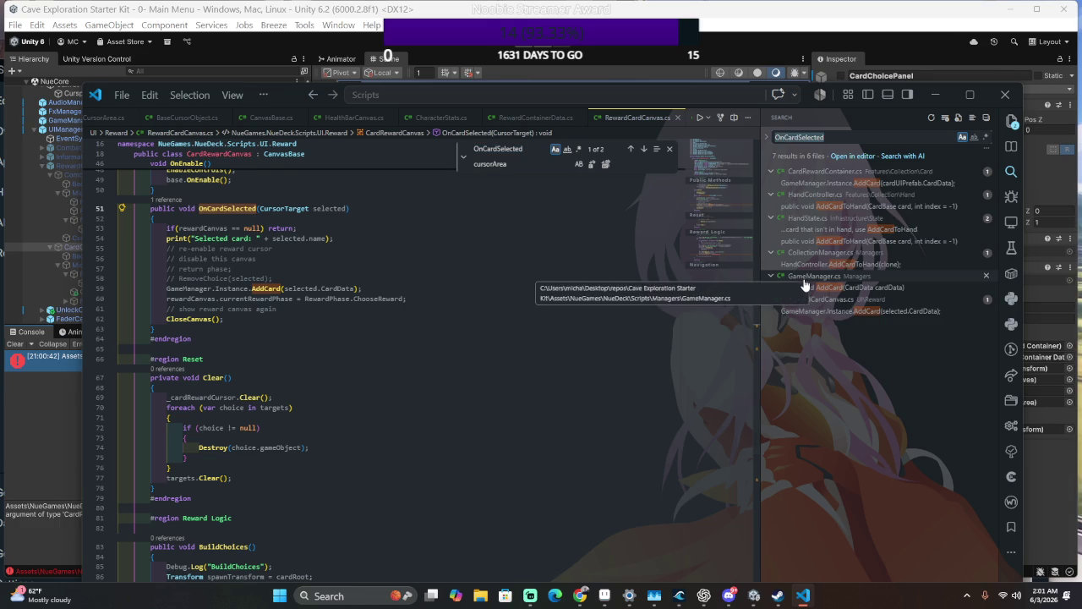
- Trace the OnCardChosen subscription to where it is invoked in CardRewardContainer.cs
{"action": "left_click", "coordinate": [862, 195]}
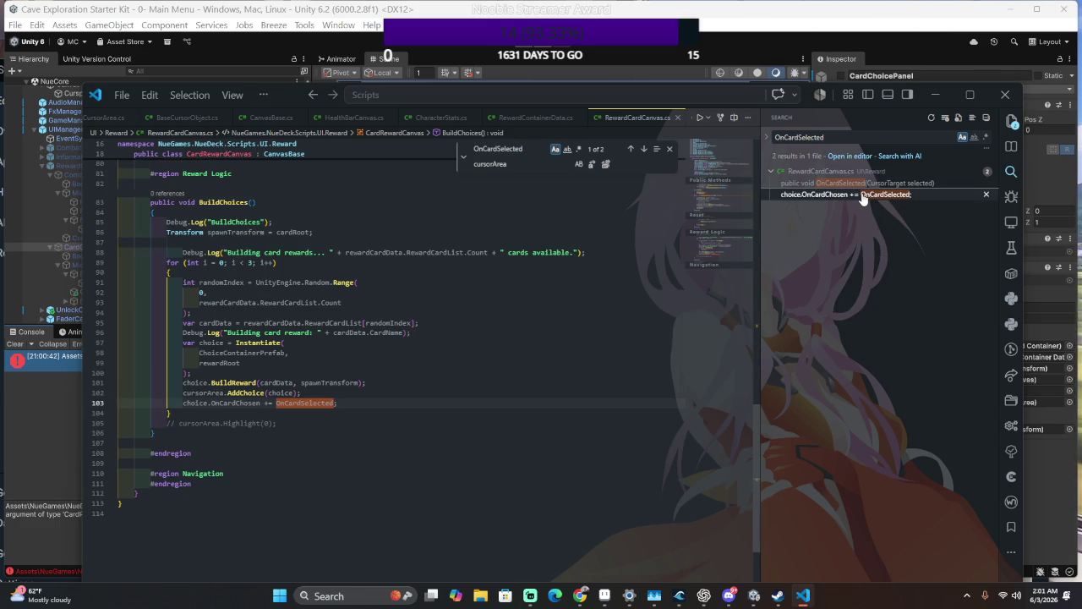
{"action": "double_click", "coordinate": [229, 404]}
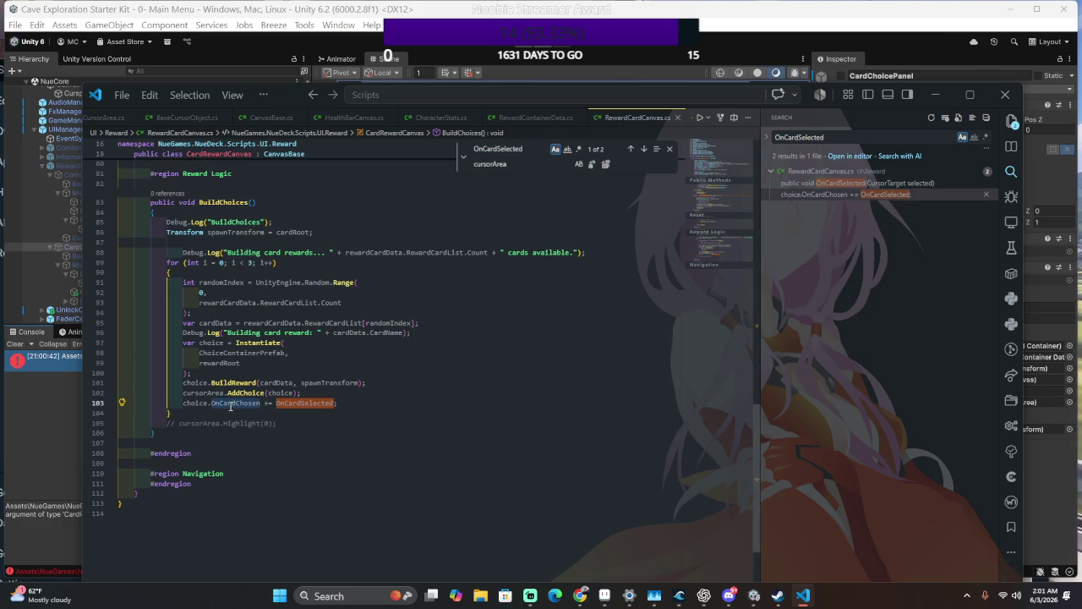
{"action": "key", "text": "ctrl+shift+f"}
{"action": "left_click", "coordinate": [917, 194]}
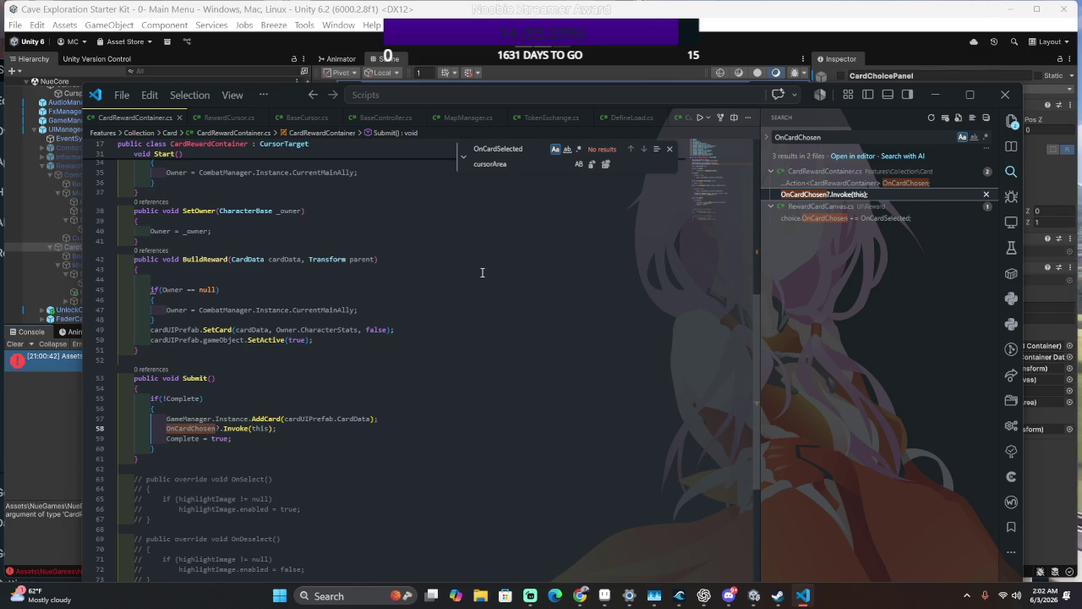
- Make the OnCardChosen Invoke pass cardUIPrefab.CardData instead of this, then return to RewardCardCanvas.cs
{"action": "double_click", "coordinate": [296, 420]}
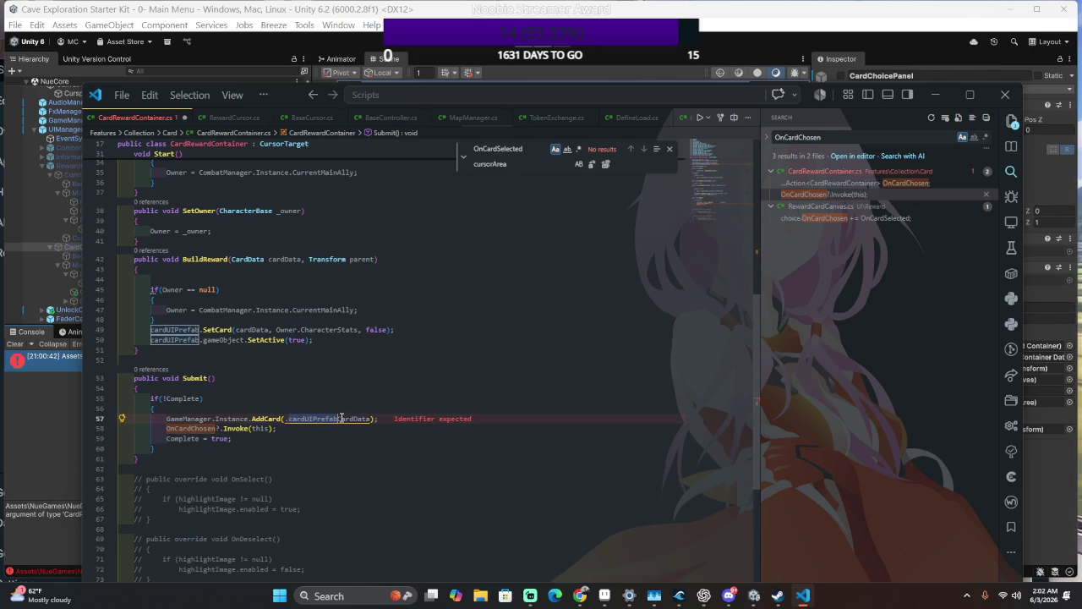
{"action": "type", "text": ".Ca"}
{"action": "left_click", "coordinate": [369, 420], "text": "shift"}
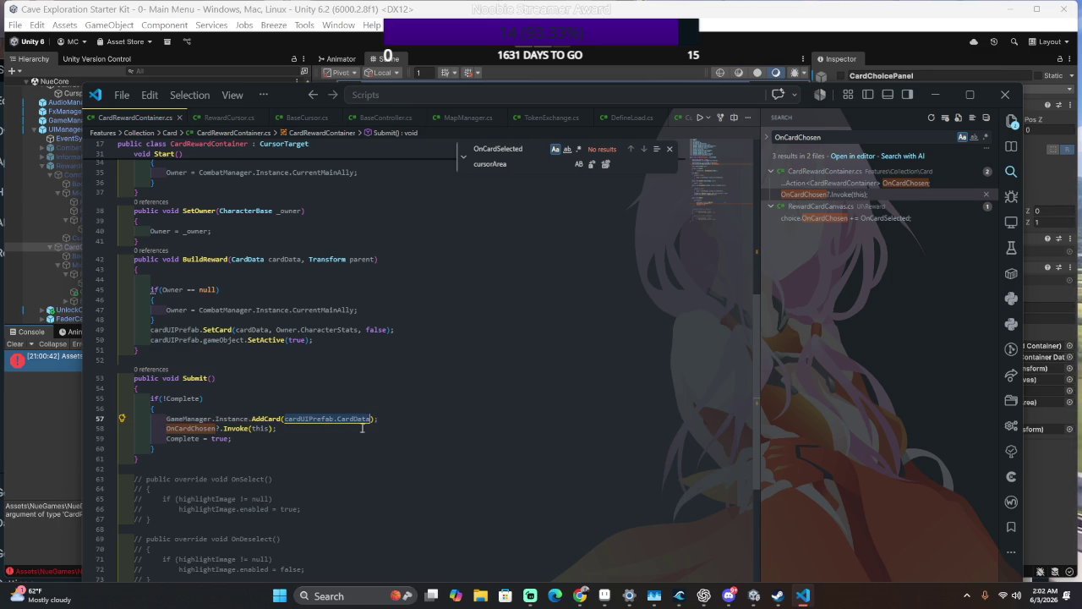
{"action": "key", "text": "ctrl+c"}
{"action": "double_click", "coordinate": [259, 429]}
{"action": "key", "text": "ctrl+v"}
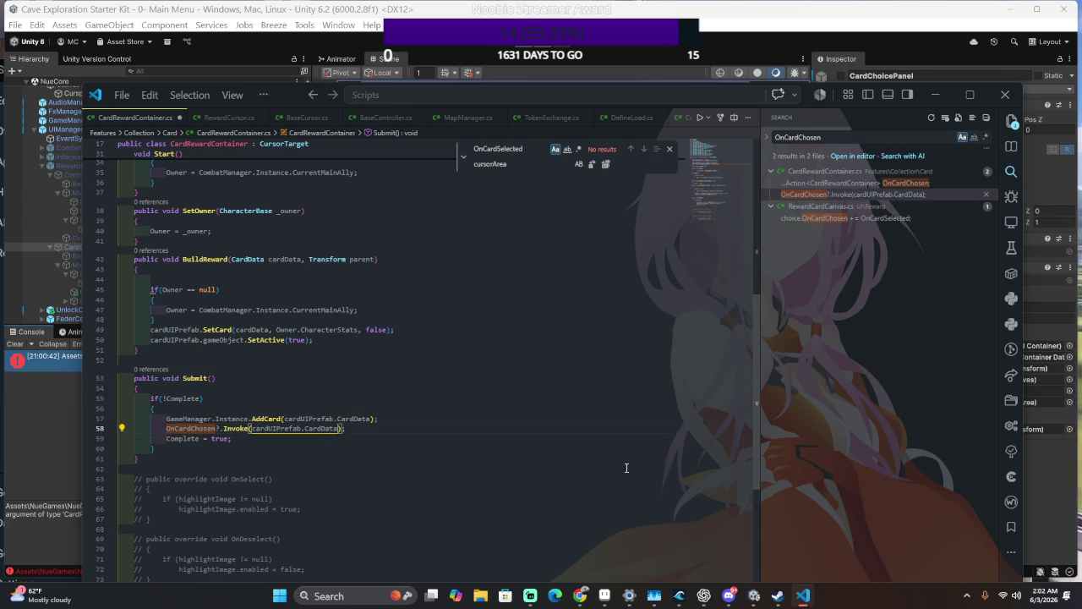
{"action": "key", "text": "alt+Left"}
{"action": "key", "text": "alt+Left"}
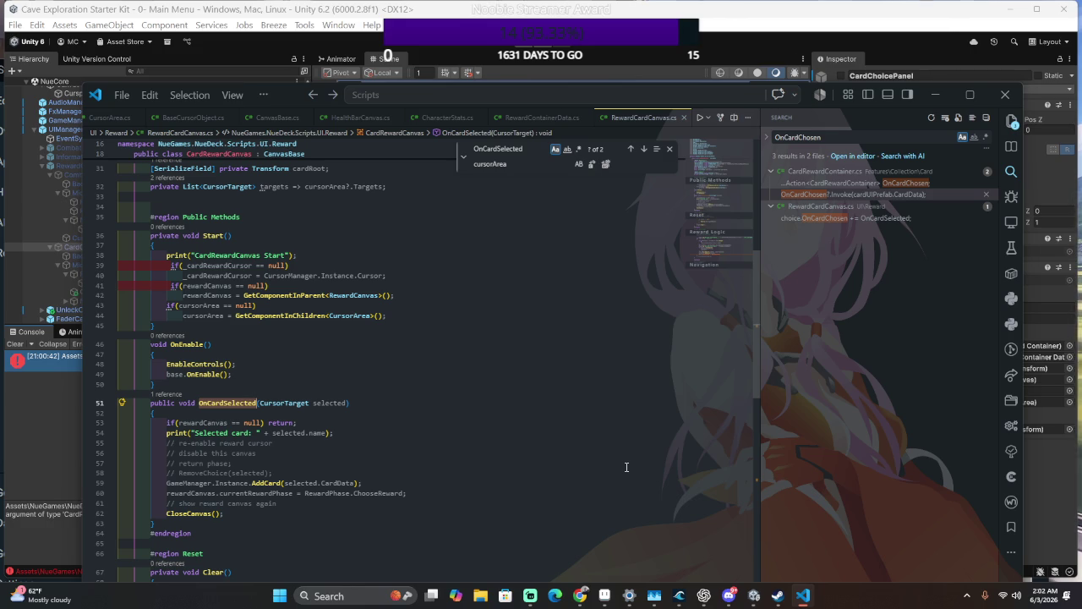
- Change OnCardSelected's parameter type to CardData and log selected.CardName
{"action": "left_click", "coordinate": [308, 402]}
{"action": "key", "text": "ctrl+BackSpace"}
{"action": "type", "text": "CardData"}
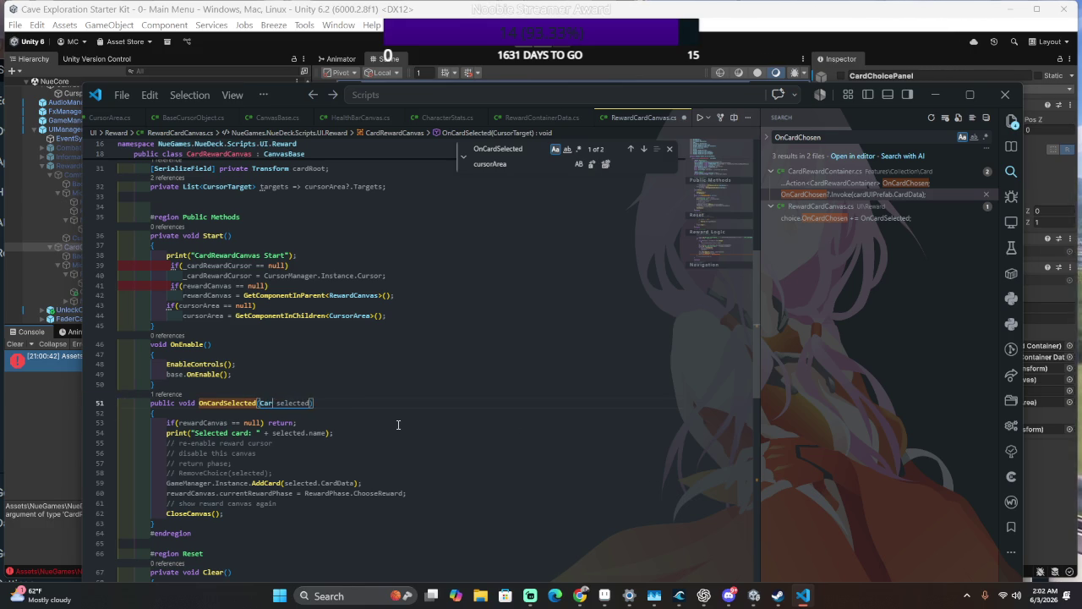
{"action": "key", "text": "Tab"}
{"action": "key", "text": "Tab"}
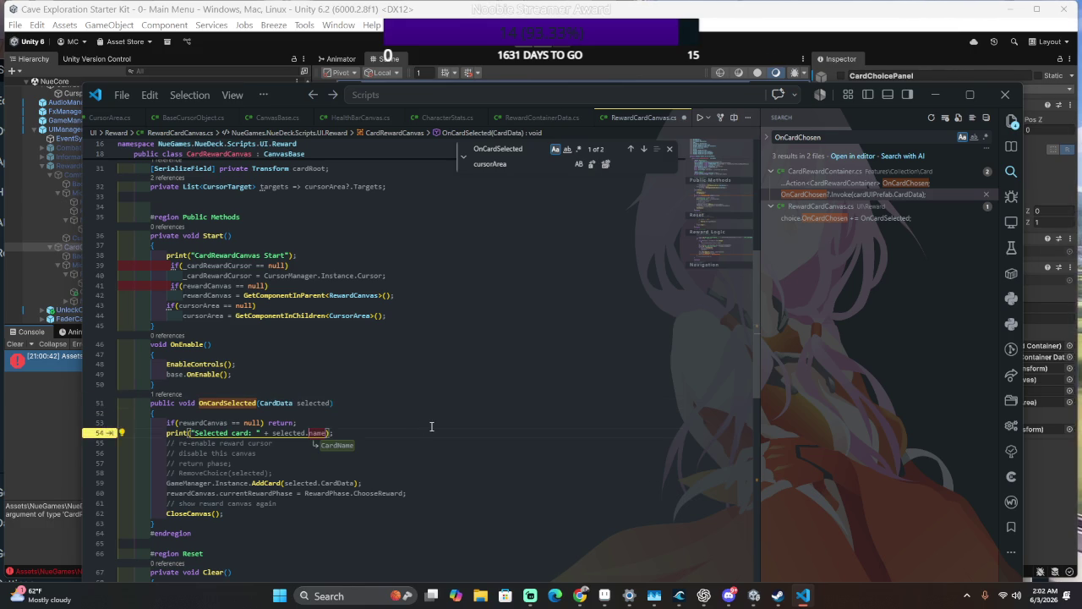
- Pass selected directly to GameManager.Instance.AddCard without .CardData, then return to Unity to recompile
{"action": "left_click", "coordinate": [313, 403]}
{"action": "left_click", "coordinate": [337, 483]}
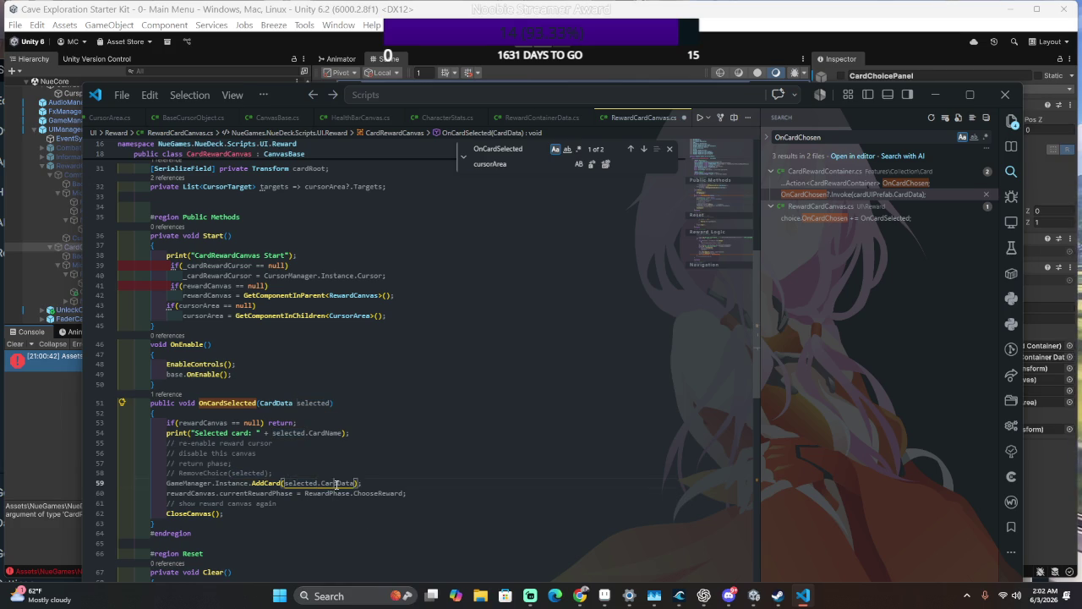
{"action": "key", "text": "ctrl+Delete"}
{"action": "key", "text": "ctrl+BackSpace"}
{"action": "key", "text": "BackSpace"}
{"action": "scroll", "coordinate": [477, 493], "scroll_direction": "down", "scroll_amount": 1}
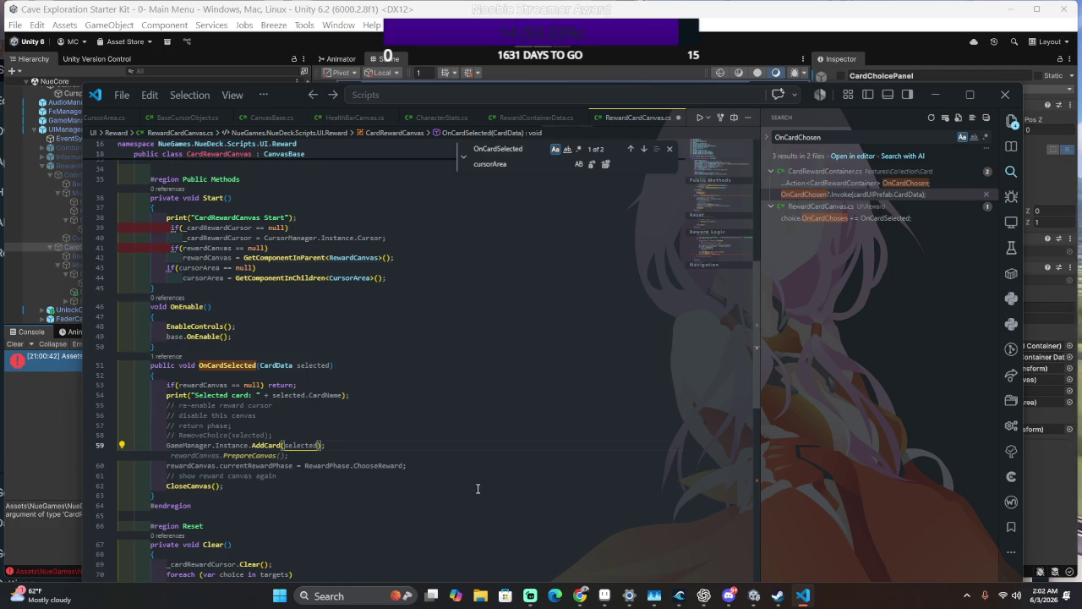
{"action": "left_click", "coordinate": [435, 496]}
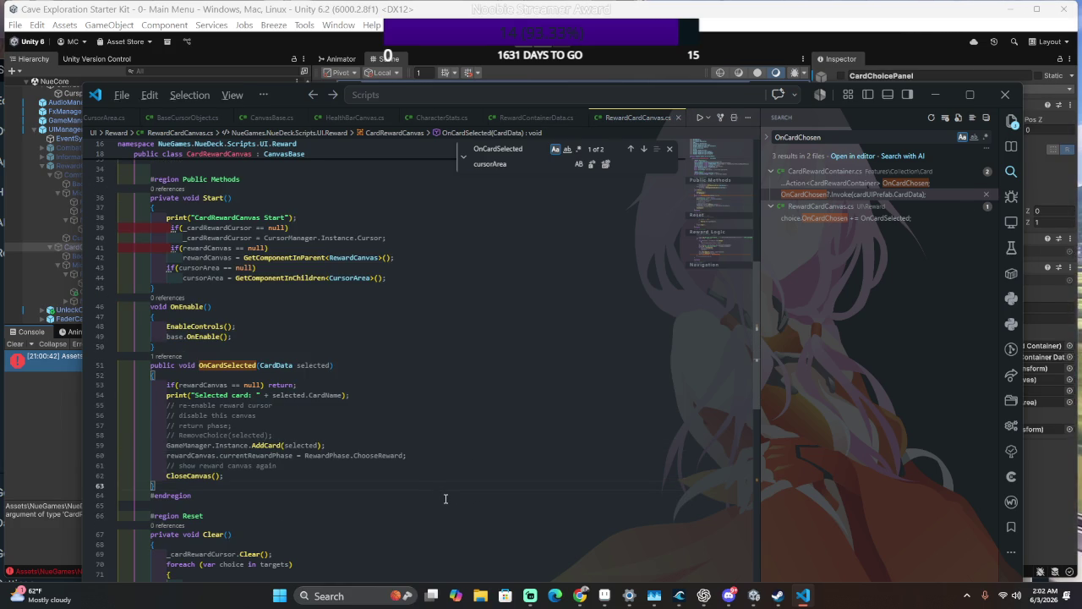
{"action": "key", "text": "alt+Tab"}
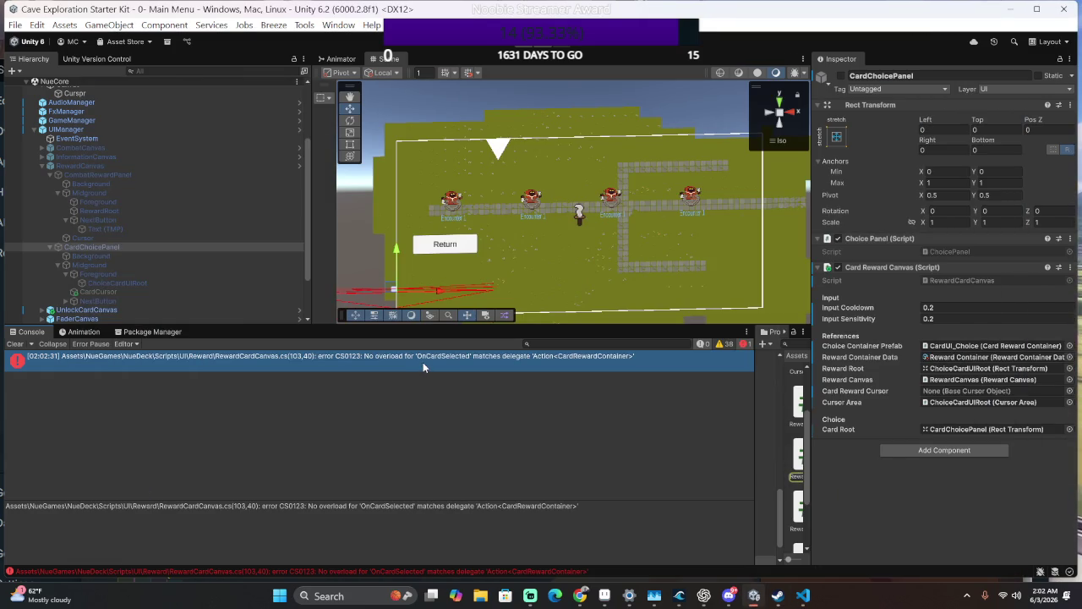
- Open the Console error in RewardCardCanvas.cs and compare OnCardSelected's definition with its OnCardChosen subscription
{"action": "double_click", "coordinate": [423, 362]}
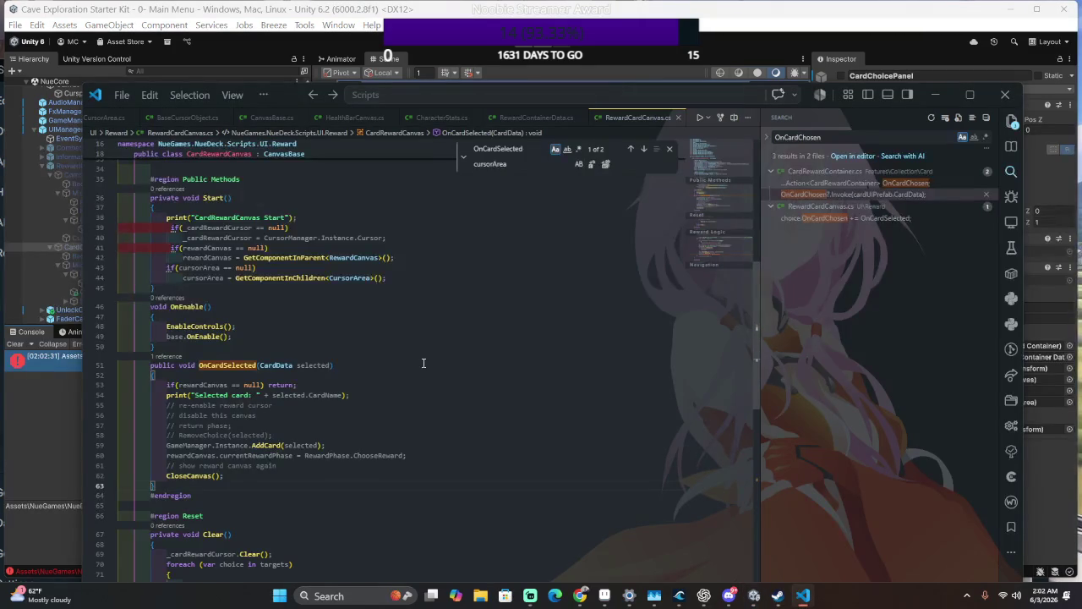
{"action": "scroll", "coordinate": [484, 411], "scroll_direction": "down", "scroll_amount": 12}
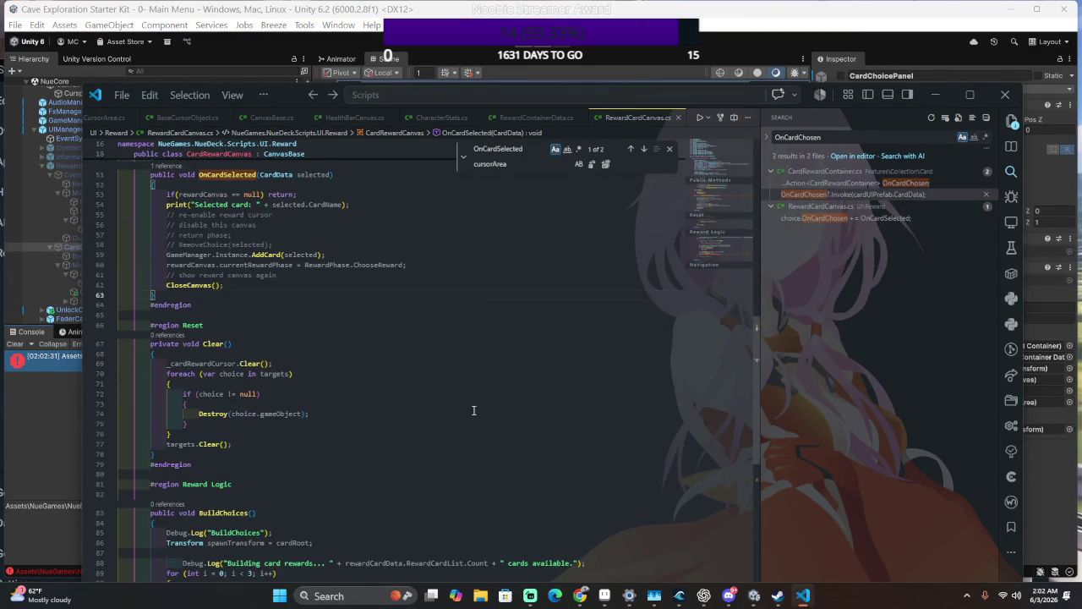
{"action": "scroll", "coordinate": [464, 402], "scroll_direction": "down", "scroll_amount": 6}
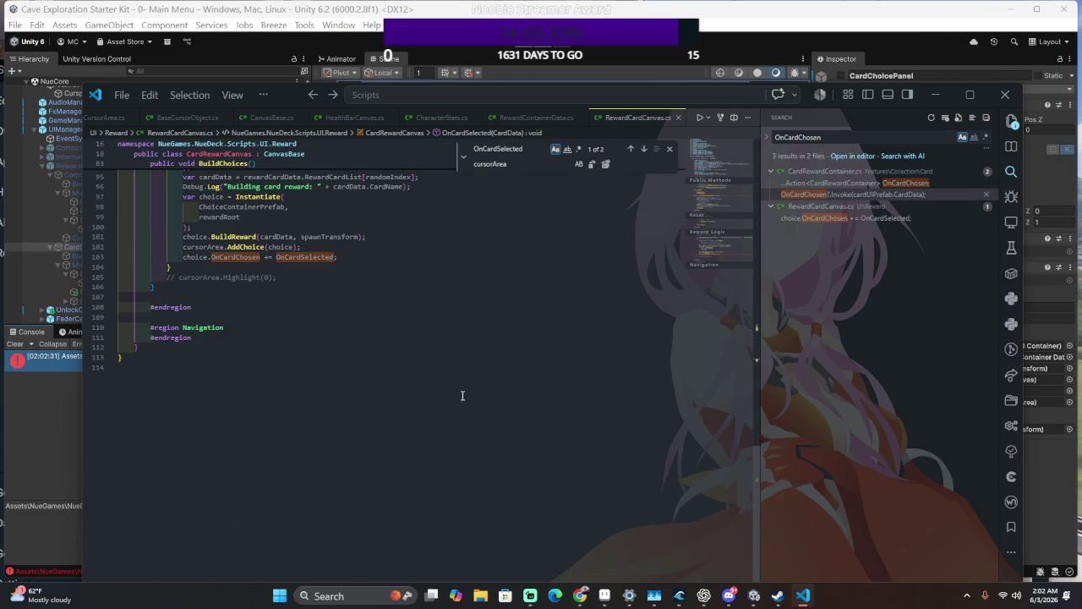
{"action": "left_click", "coordinate": [298, 258], "text": "ctrl"}
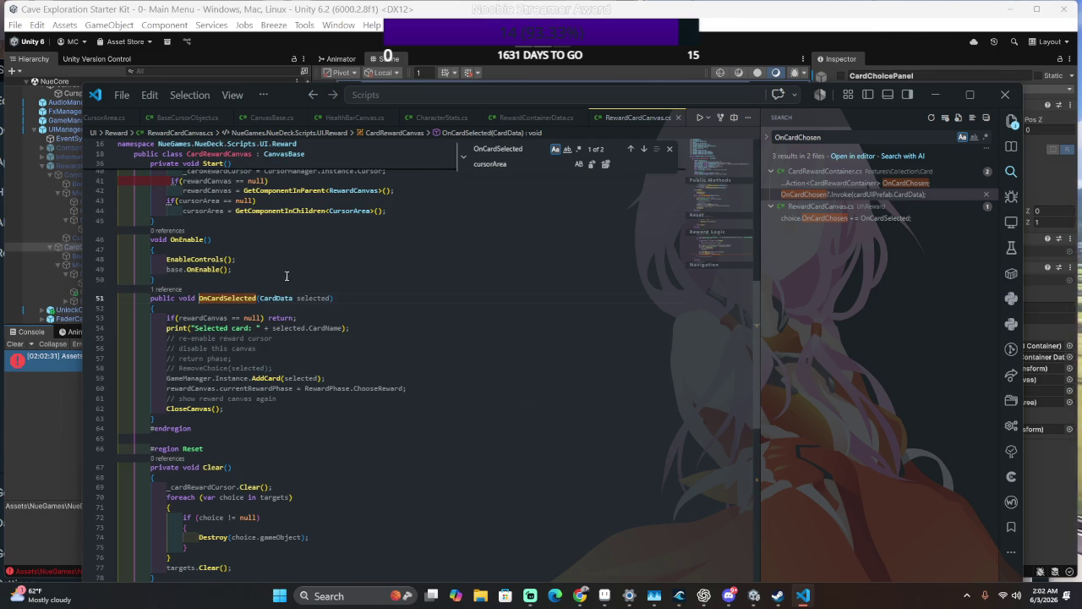
{"action": "scroll", "coordinate": [305, 371], "scroll_direction": "down", "scroll_amount": 9}
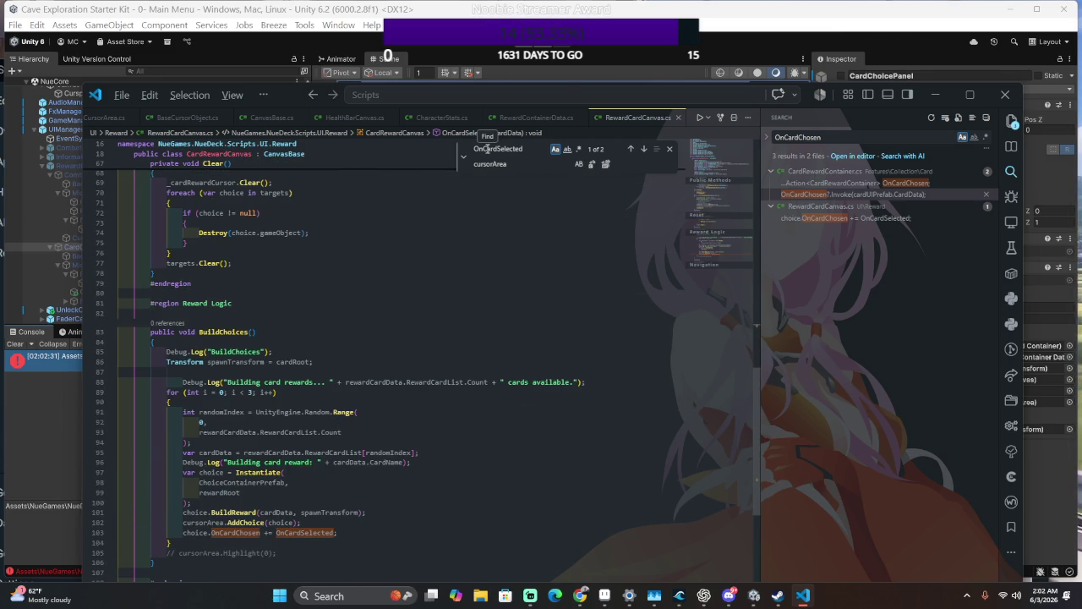
{"action": "key", "text": "alt+Left"}
{"action": "key", "text": "alt+Left"}
{"action": "key", "text": "alt+Left"}
{"action": "key", "text": "alt+Right"}
{"action": "key", "text": "alt+Left"}
{"action": "key", "text": "alt+Right"}
{"action": "key", "text": "alt+Left"}
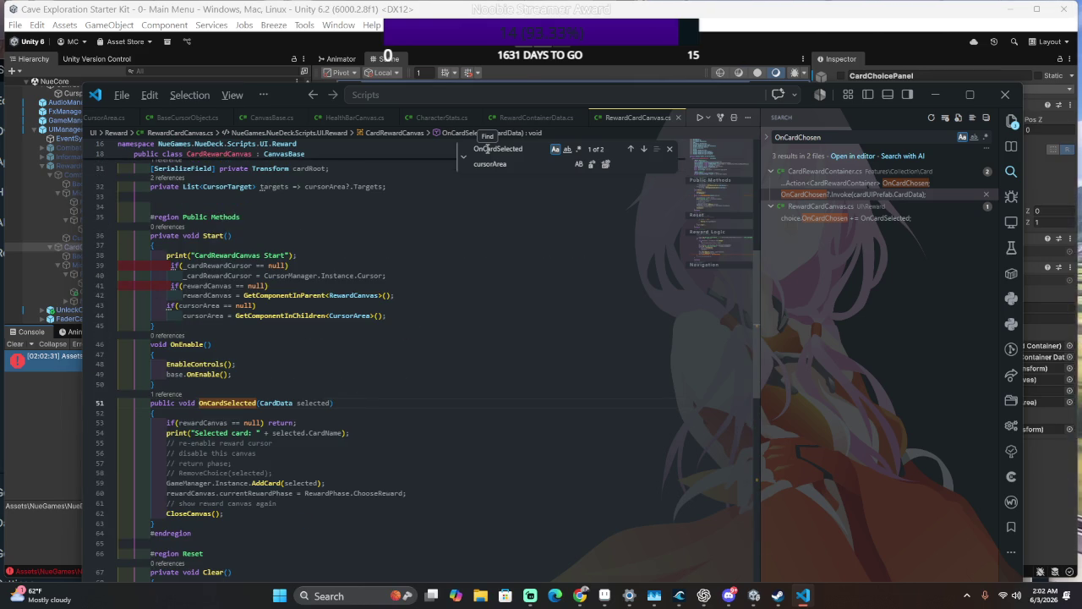
- Read through CursorTarget.cs, then go back to OnCardSelected in RewardCardCanvas.cs
{"action": "key", "text": "ctrl+p"}
{"action": "type", "text": "CursorTarget"}
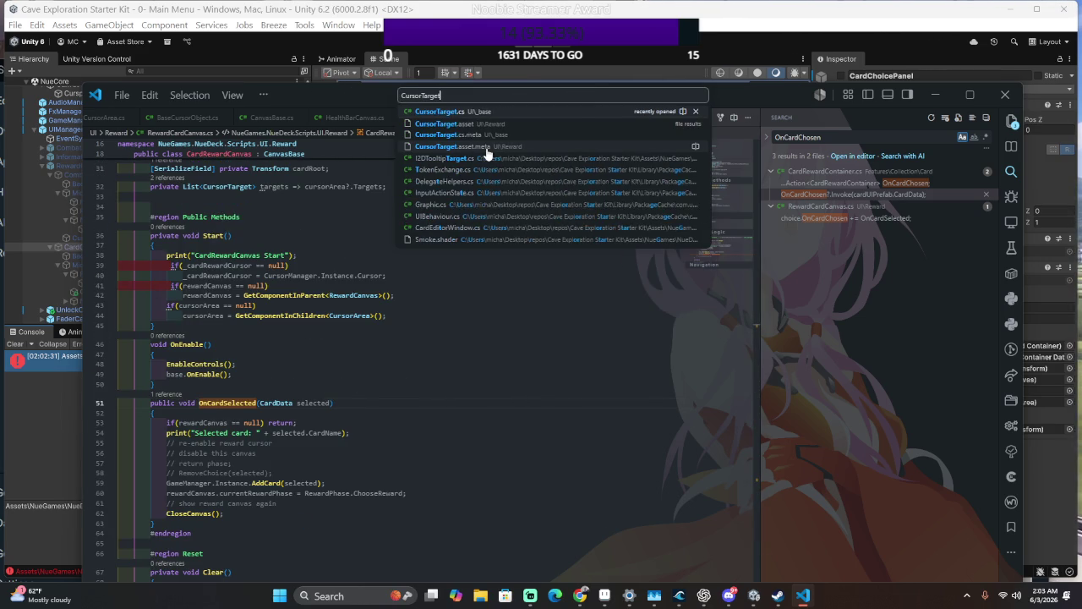
{"action": "key", "text": "Return"}
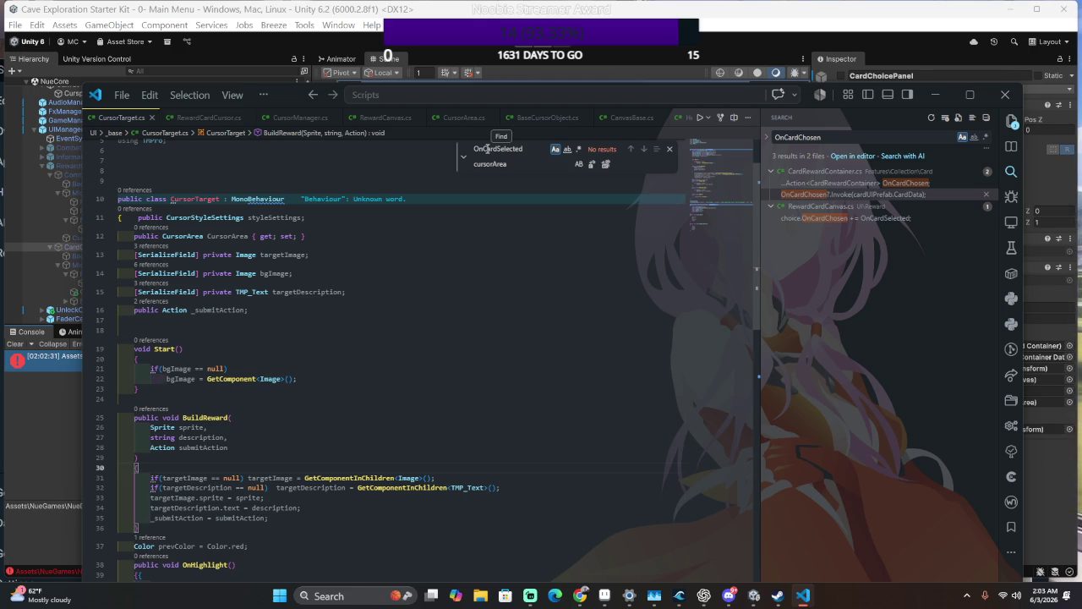
{"action": "scroll", "coordinate": [397, 322], "scroll_direction": "down", "scroll_amount": 10}
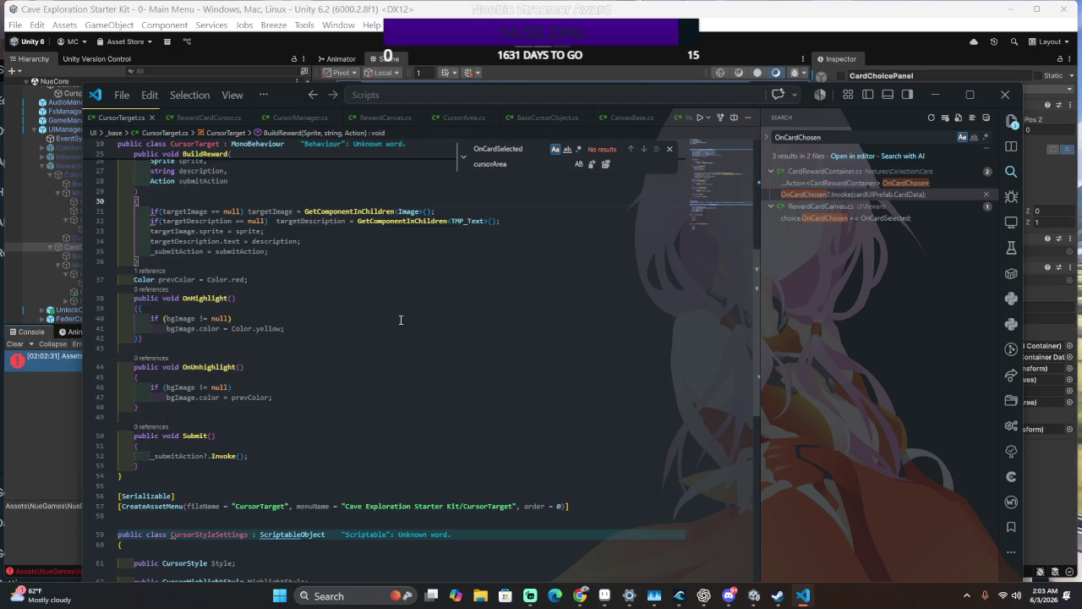
{"action": "scroll", "coordinate": [401, 319], "scroll_direction": "down", "scroll_amount": 3}
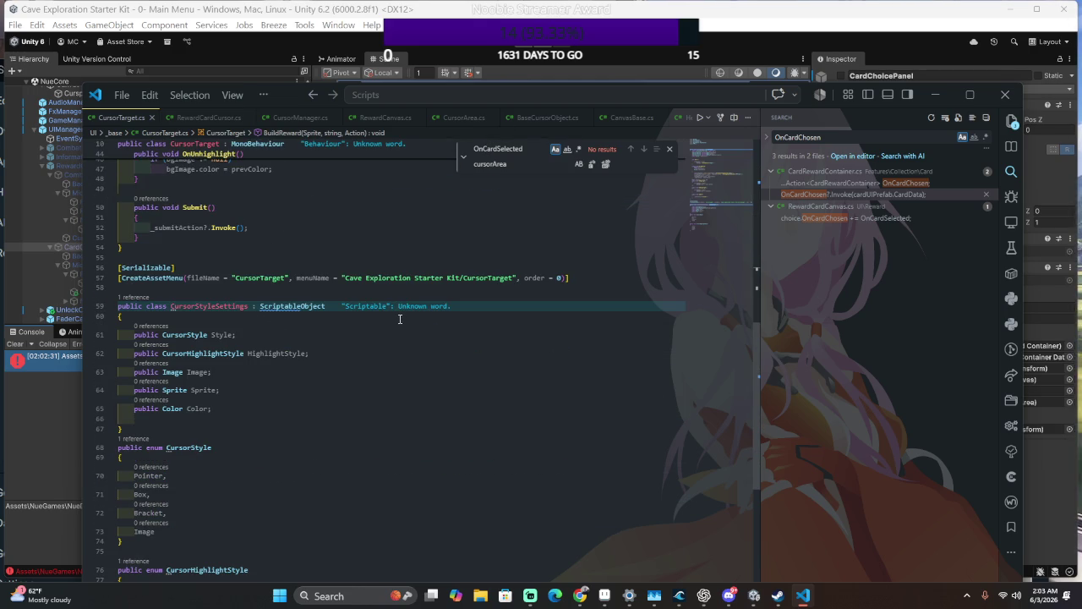
{"action": "scroll", "coordinate": [400, 318], "scroll_direction": "down", "scroll_amount": 3}
{"action": "scroll", "coordinate": [400, 319], "scroll_direction": "up", "scroll_amount": 13}
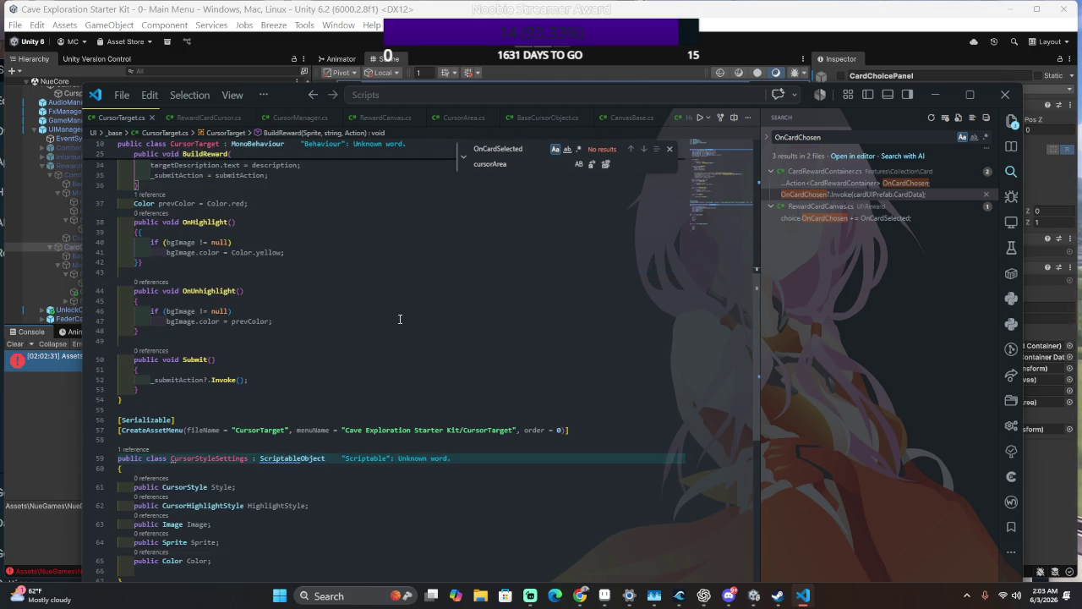
{"action": "scroll", "coordinate": [400, 319], "scroll_direction": "up", "scroll_amount": 3}
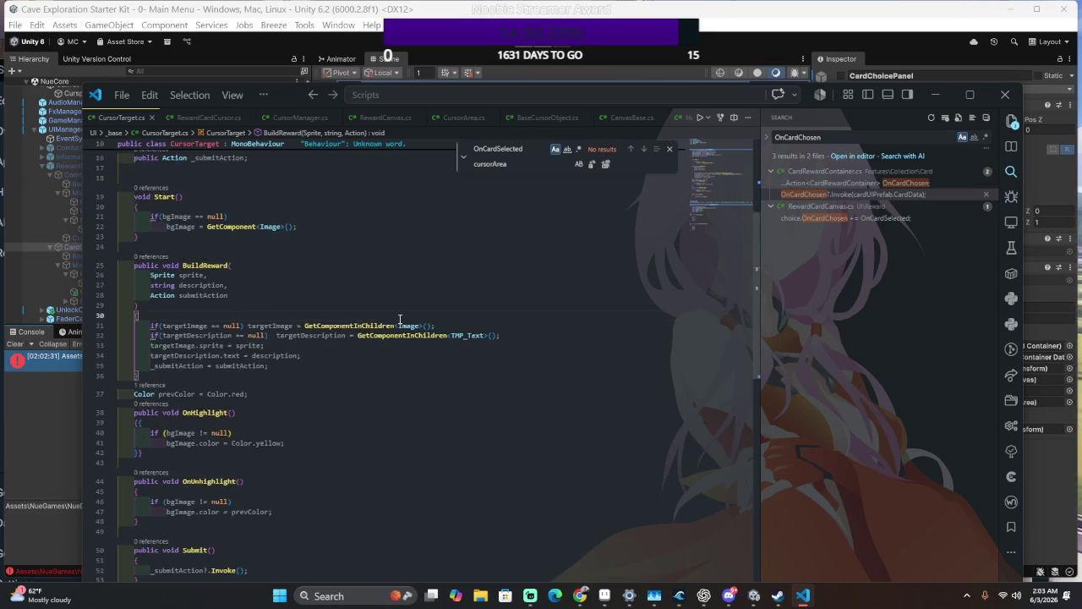
{"action": "scroll", "coordinate": [400, 318], "scroll_direction": "up", "scroll_amount": 3}
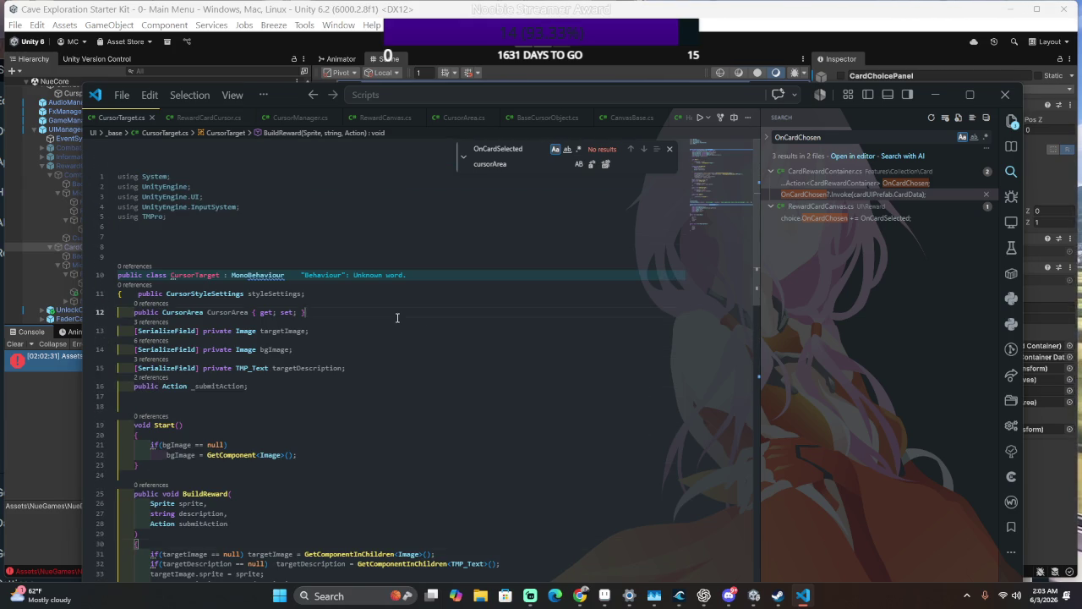
{"action": "scroll", "coordinate": [396, 318], "scroll_direction": "down", "scroll_amount": 5}
{"action": "scroll", "coordinate": [391, 317], "scroll_direction": "down", "scroll_amount": 4}
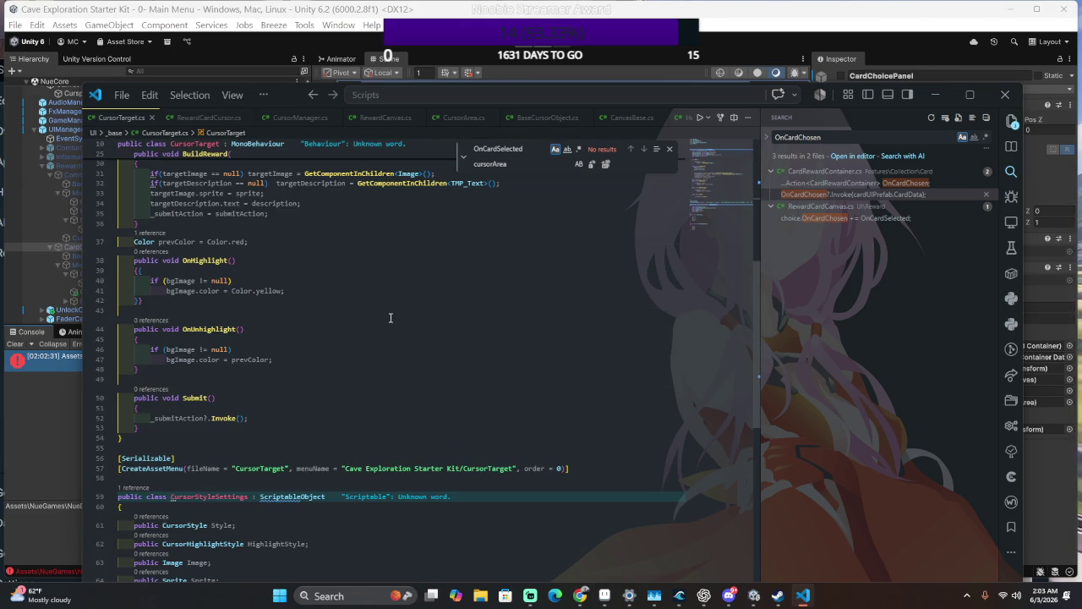
{"action": "scroll", "coordinate": [391, 318], "scroll_direction": "up", "scroll_amount": 4}
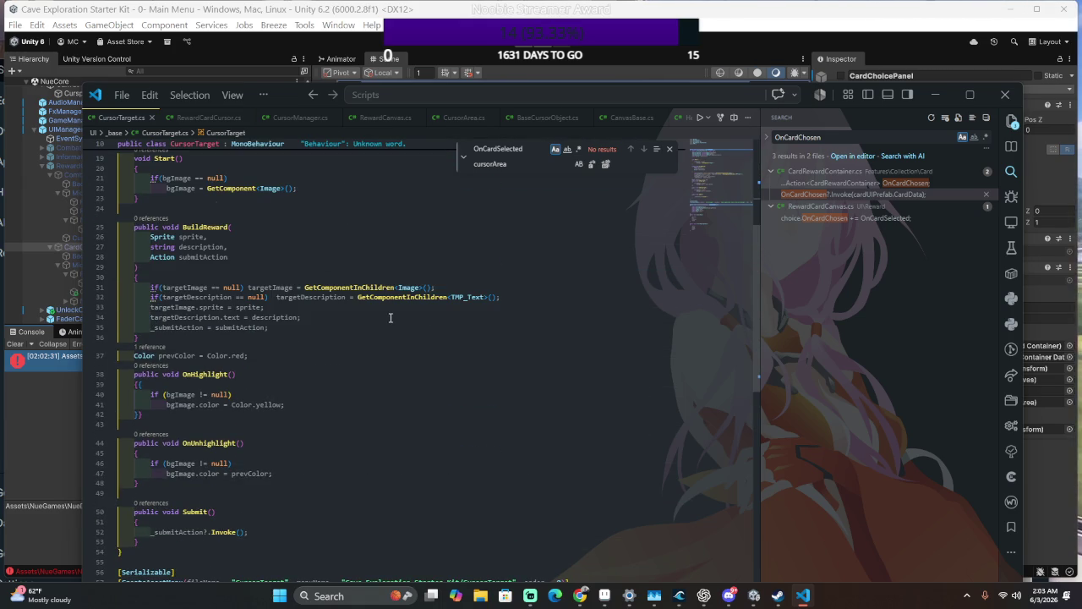
{"action": "scroll", "coordinate": [391, 318], "scroll_direction": "up", "scroll_amount": 5}
{"action": "scroll", "coordinate": [390, 316], "scroll_direction": "down", "scroll_amount": 12}
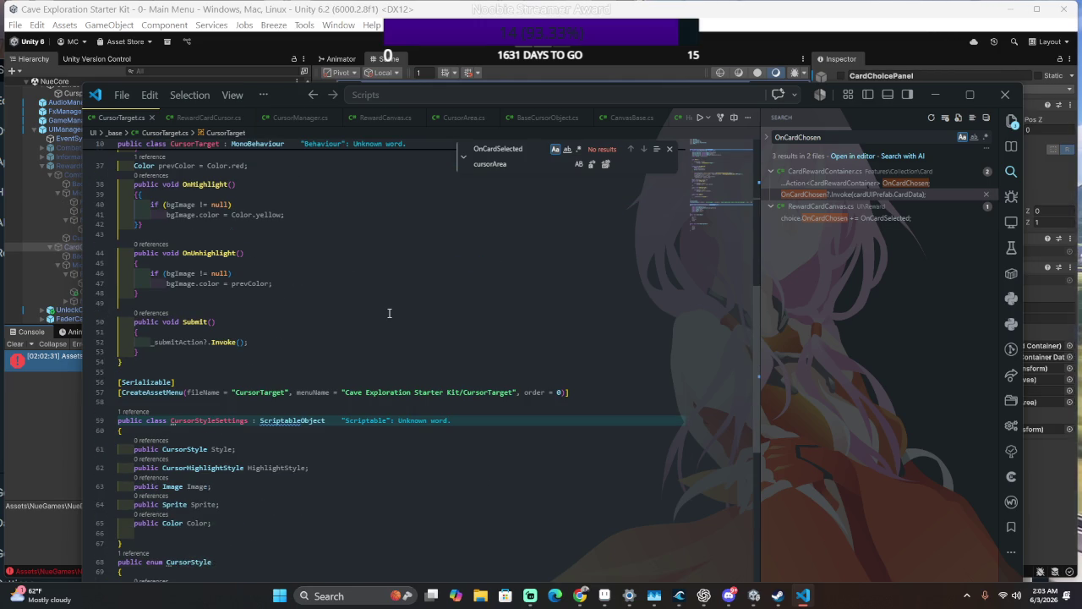
{"action": "scroll", "coordinate": [389, 313], "scroll_direction": "up", "scroll_amount": 5}
{"action": "scroll", "coordinate": [389, 313], "scroll_direction": "down", "scroll_amount": 4}
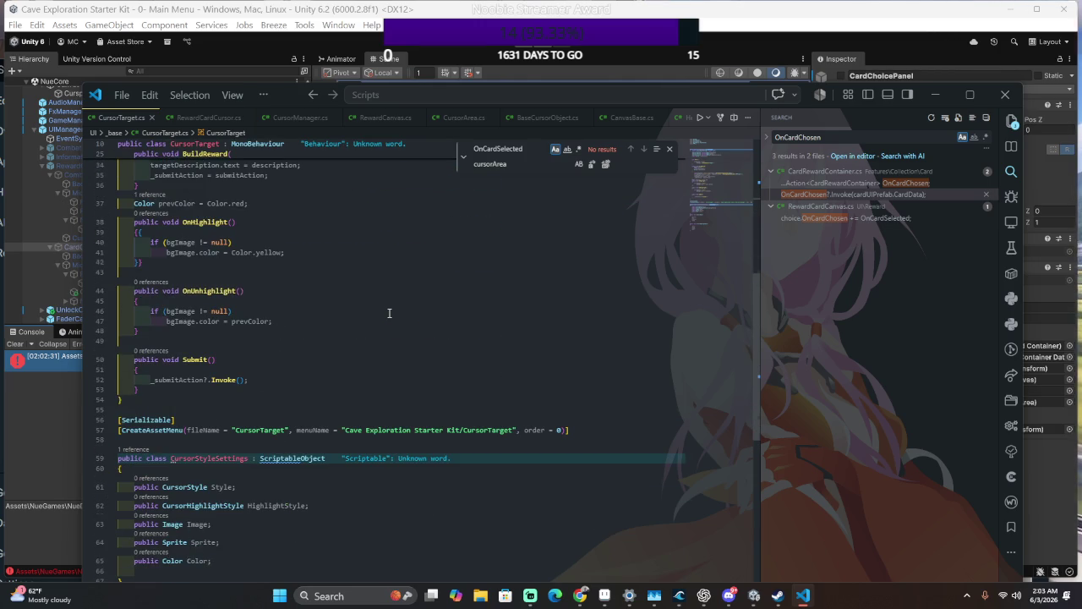
{"action": "scroll", "coordinate": [389, 313], "scroll_direction": "up", "scroll_amount": 10}
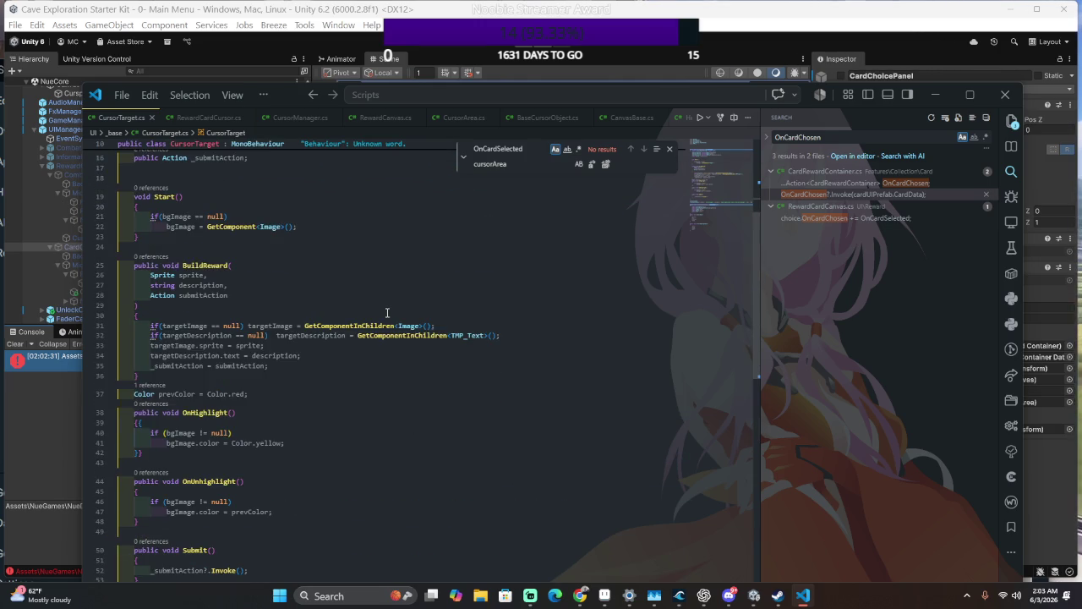
{"action": "key", "text": "alt+Left"}
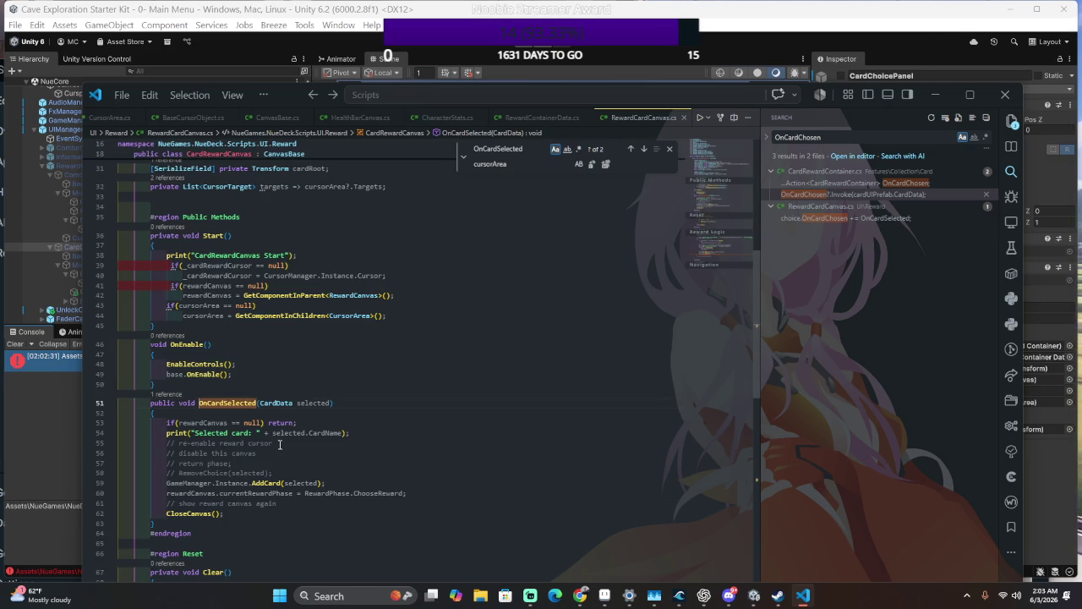
- Check the CS0123 OnCardSelected delegate-mismatch error in Unity's Console
{"action": "scroll", "coordinate": [276, 447], "scroll_direction": "down", "scroll_amount": 3}
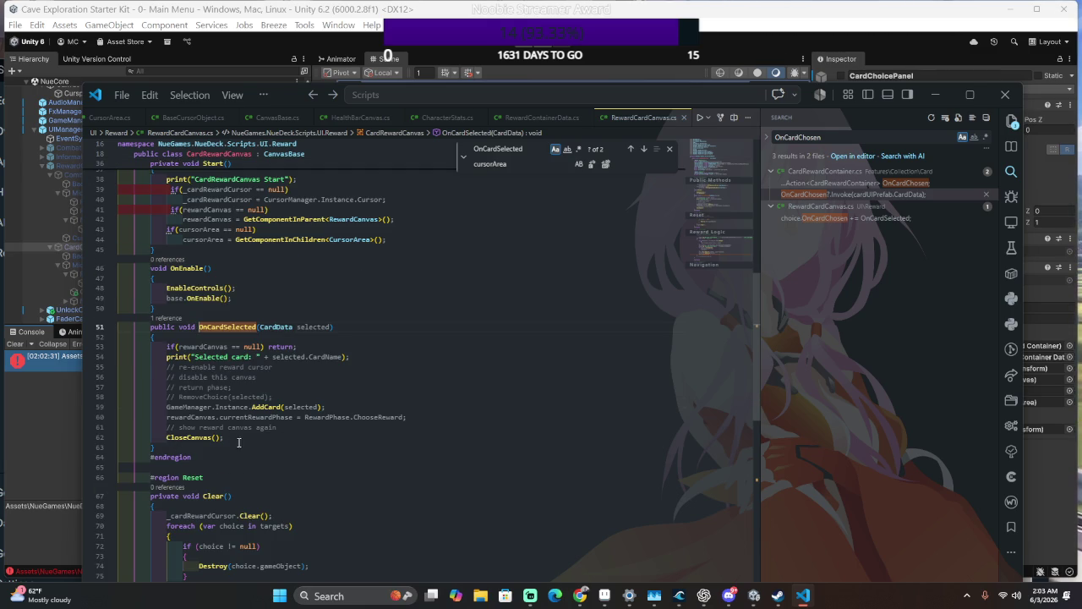
{"action": "left_click", "coordinate": [279, 439]}
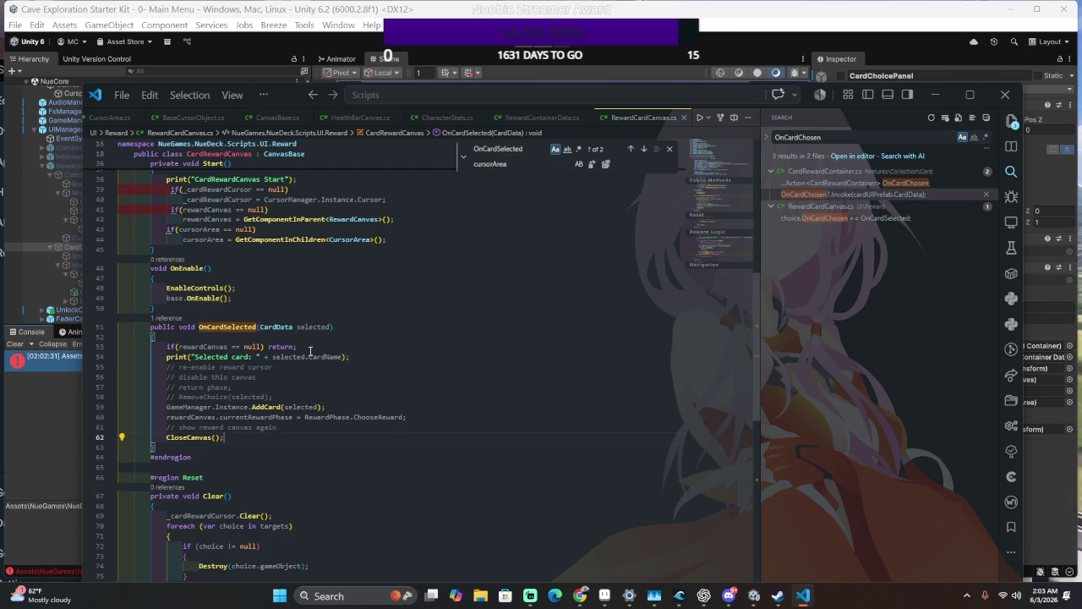
{"action": "key", "text": "alt+Tab"}
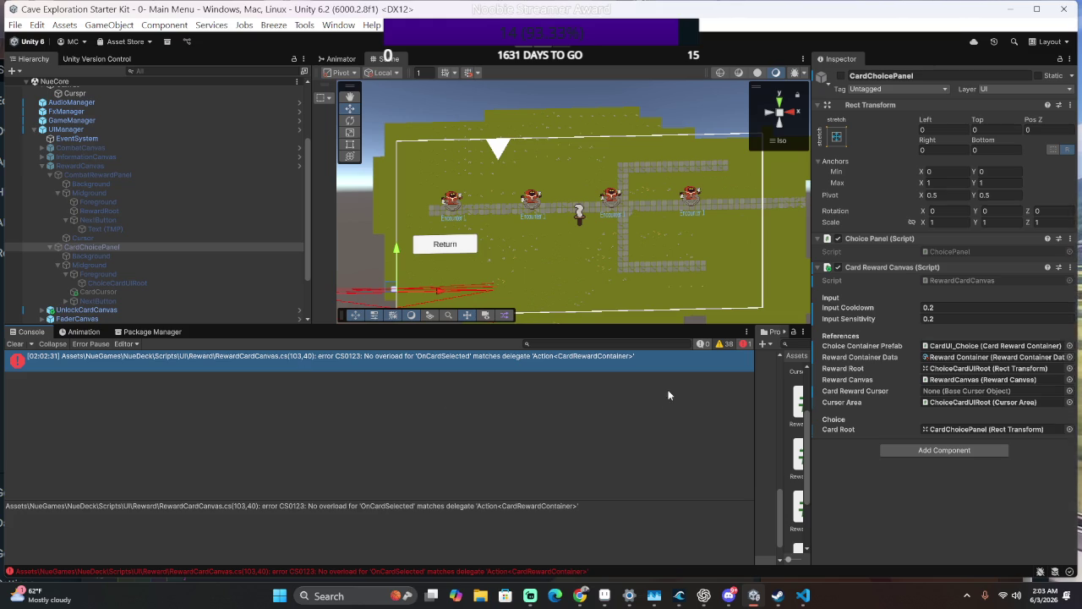
{"action": "left_click", "coordinate": [591, 360]}
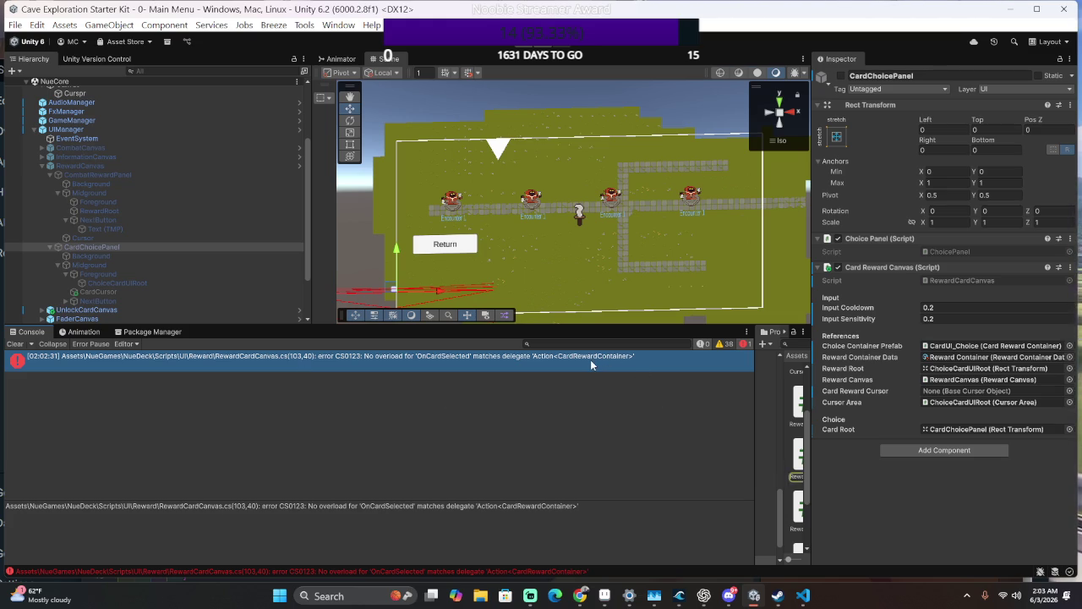
{"action": "double_click", "coordinate": [590, 360]}
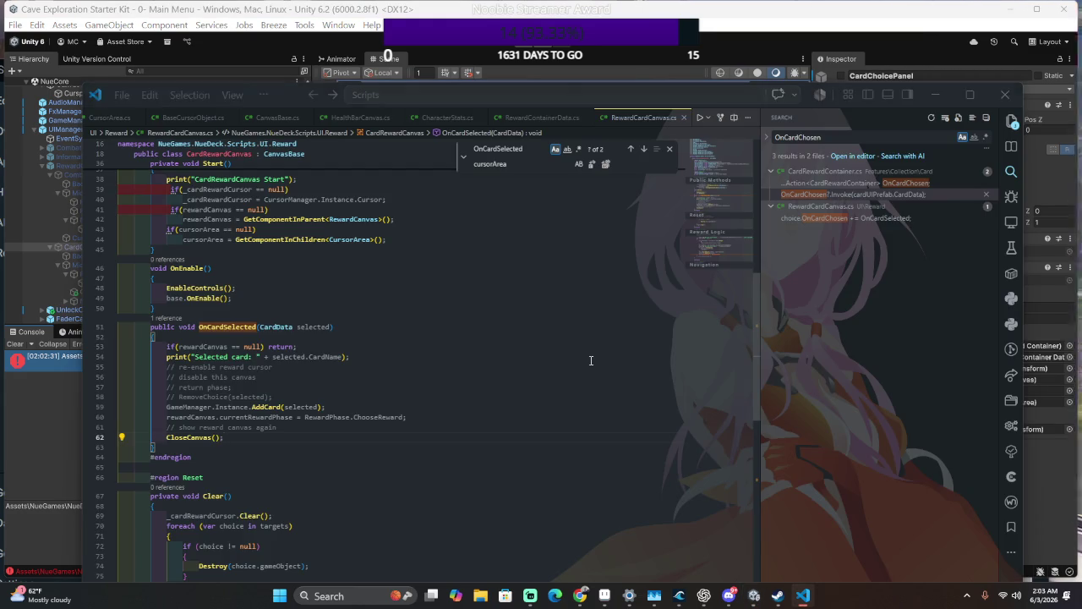
{"action": "key", "text": "alt+Tab"}
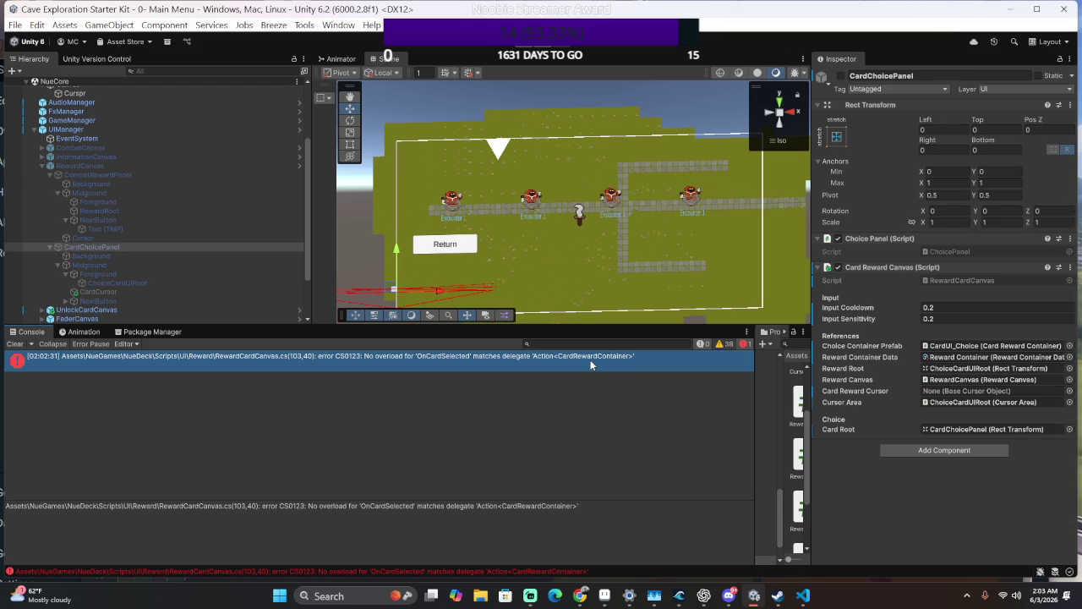
- Search all scripts for OnCardSelected from RewardCardCanvas.cs
{"action": "key", "text": "alt+Tab"}
{"action": "left_click", "coordinate": [224, 326]}
{"action": "key", "text": "ctrl+shift+f"}
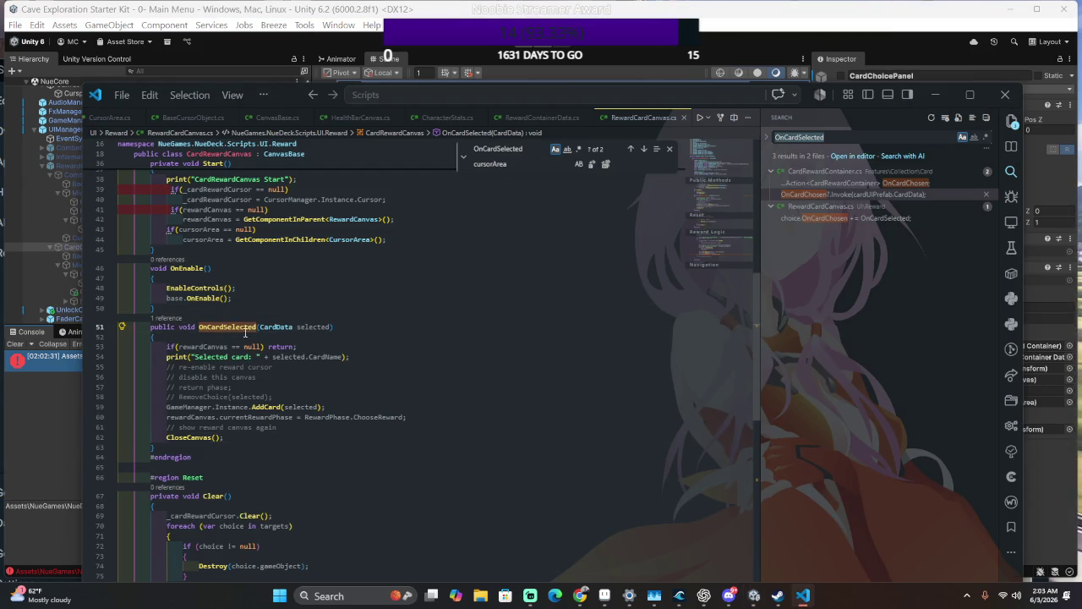
- Follow OnCardChosen from its subscription to its use in CardRewardContainer.cs
{"action": "left_click", "coordinate": [845, 195]}
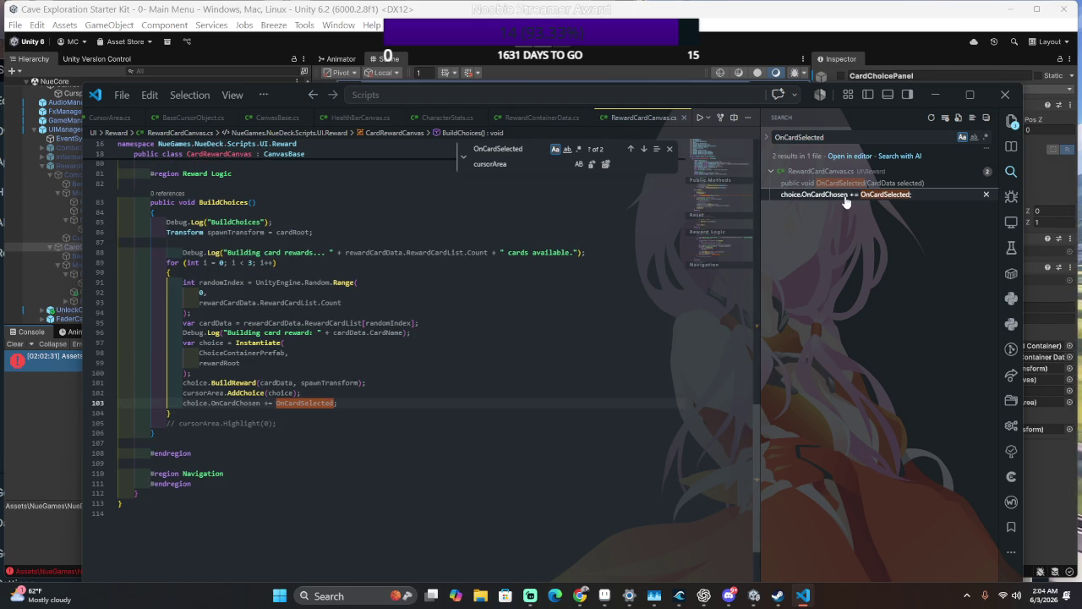
{"action": "double_click", "coordinate": [236, 402]}
{"action": "key", "text": "ctrl+shift+f"}
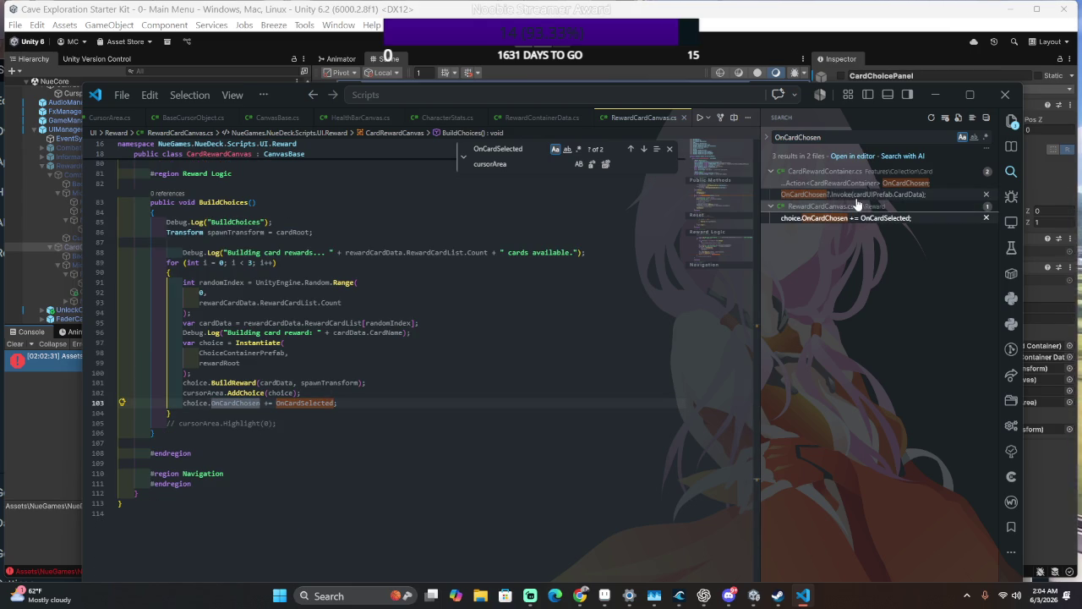
{"action": "left_click", "coordinate": [856, 195]}
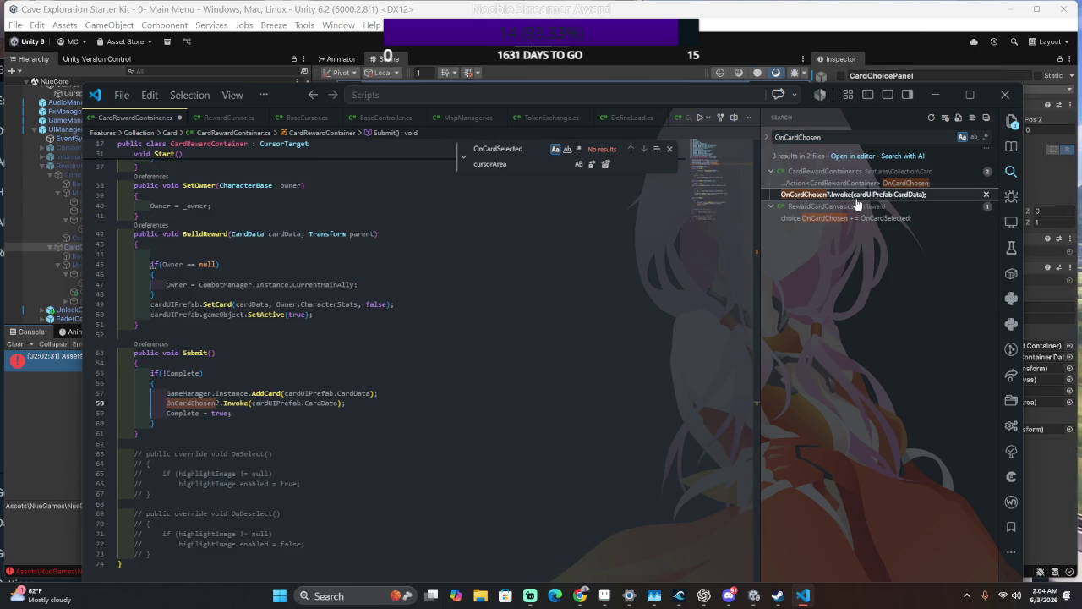
- Change the OnCardChosen declaration's type from CardRewardContainer to CardData and recompile in Unity
{"action": "left_click", "coordinate": [857, 183]}
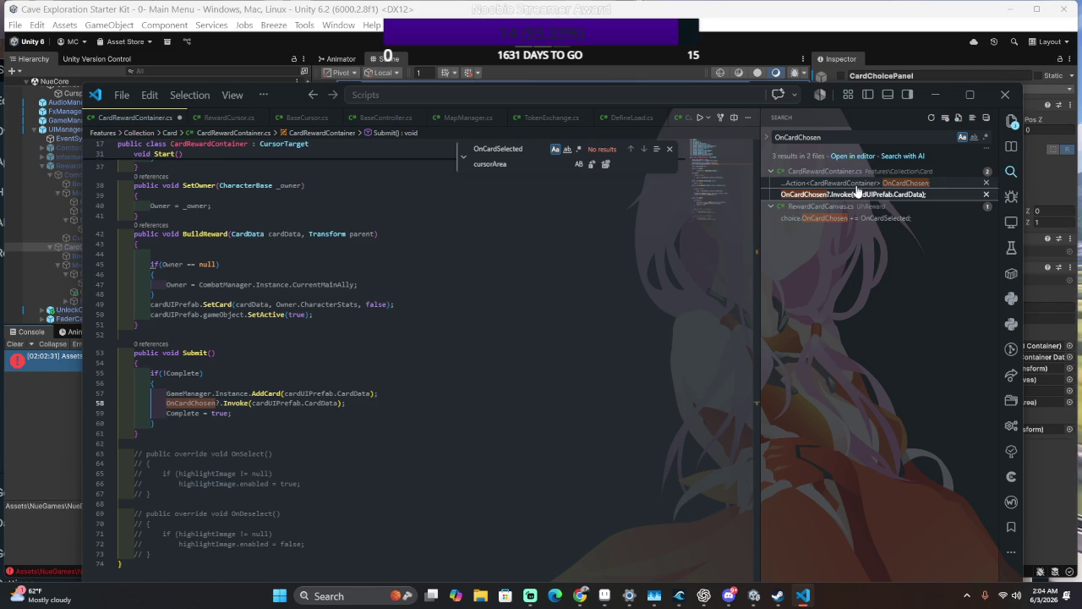
{"action": "left_click", "coordinate": [208, 405]}
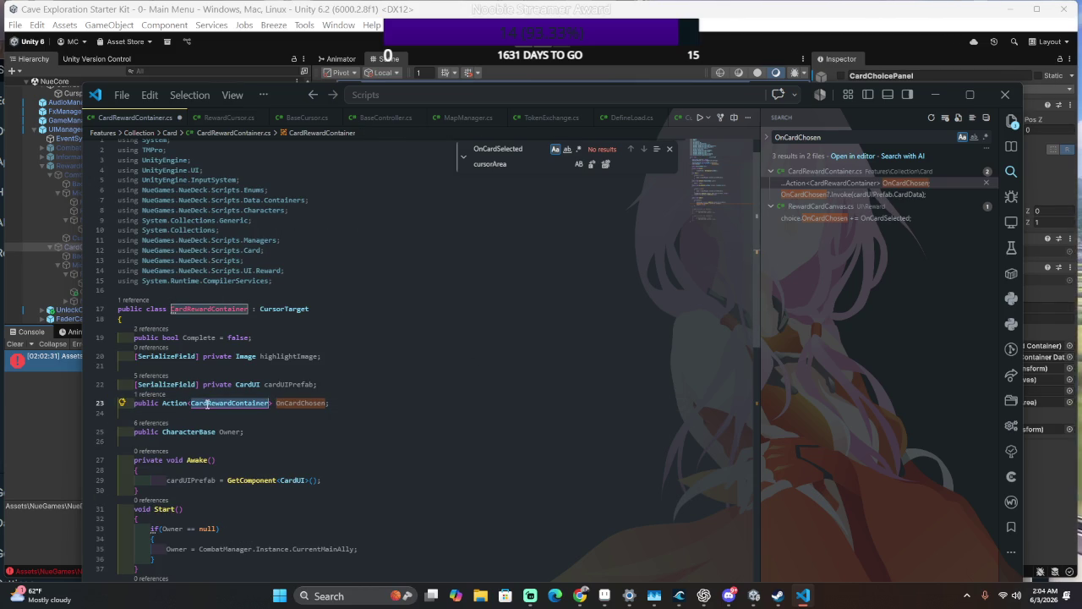
{"action": "type", "text": "CardData"}
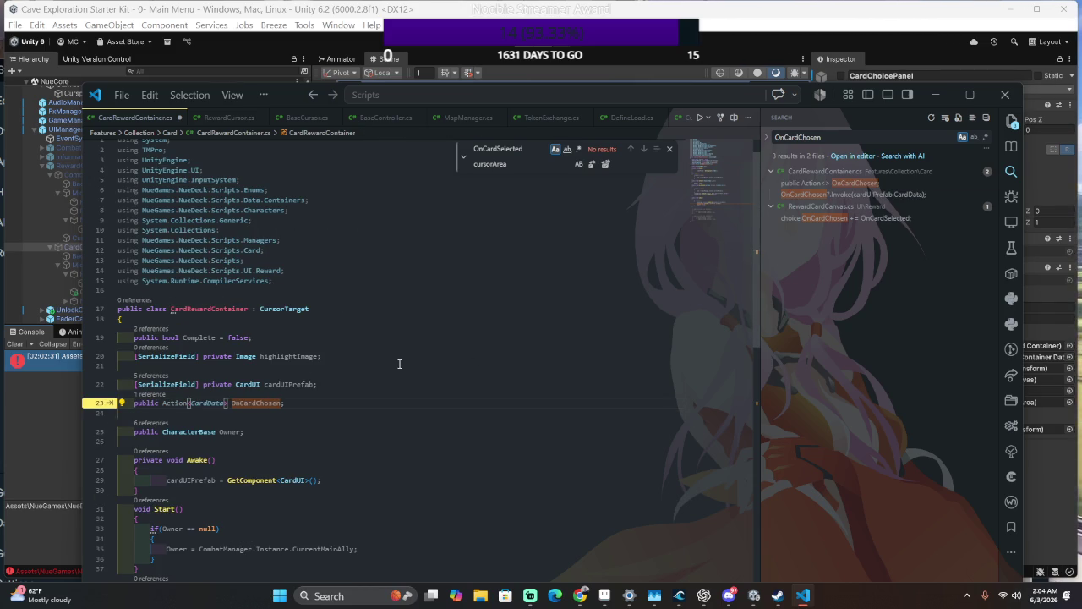
{"action": "key", "text": "alt+Tab"}
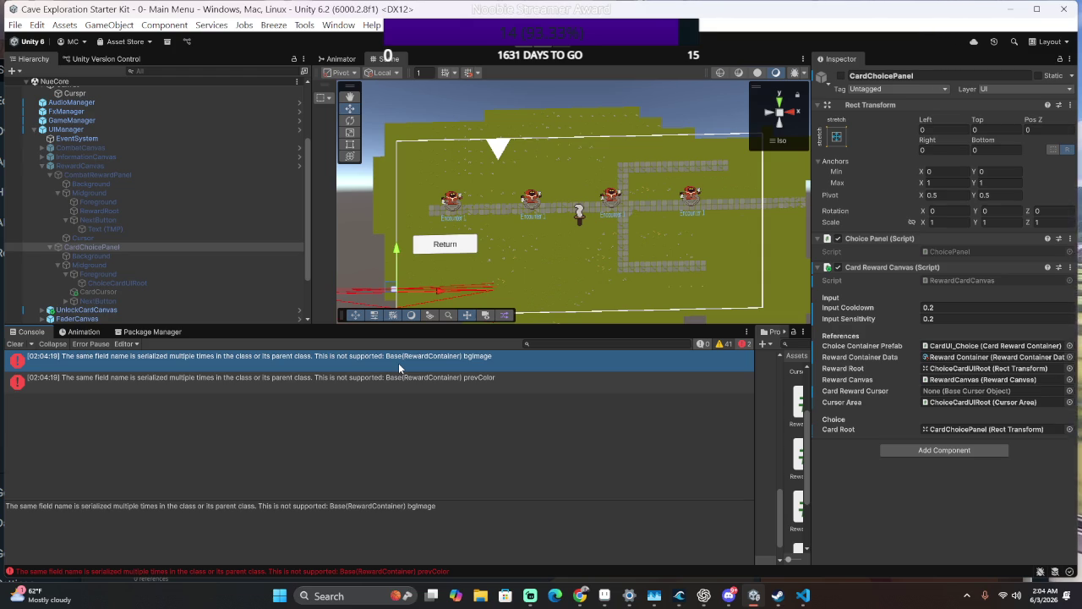
- Press Play in the Unity toolbar to run the scene
{"action": "left_click", "coordinate": [524, 49]}
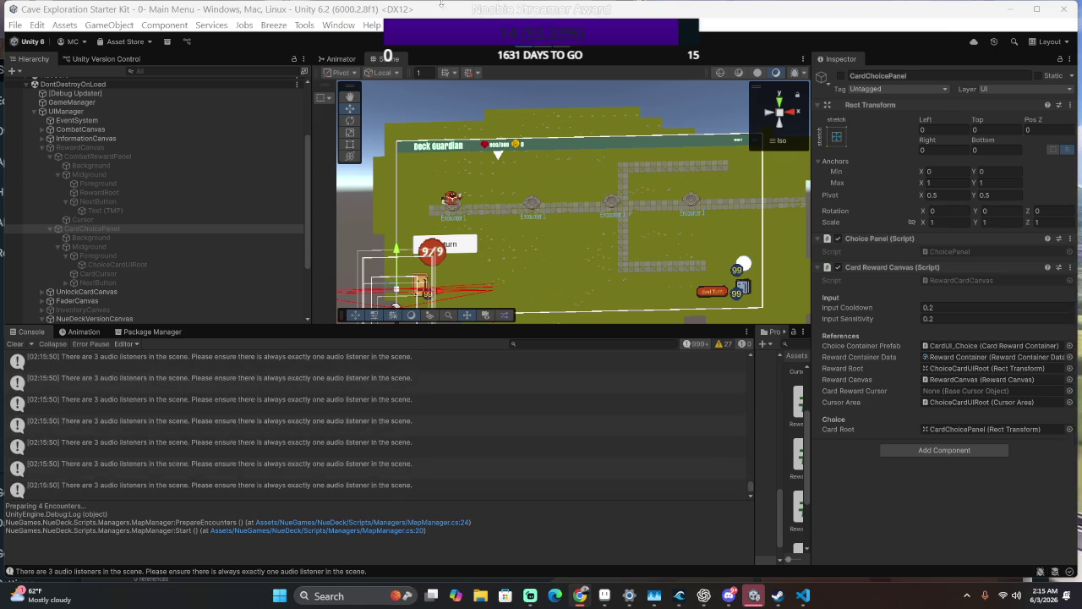
- Switch windows while the game runs on the encounter map with three reward cards
{"action": "key", "text": "alt+Tab"}
{"action": "key", "text": "alt+Tab"}
{"action": "key", "text": "alt+Tab"}
{"action": "key", "text": "alt+Tab"}
- Cycle the selection left and right across the three reward cards, producing Next/Previous logs
{"action": "left_click", "coordinate": [351, 237]}
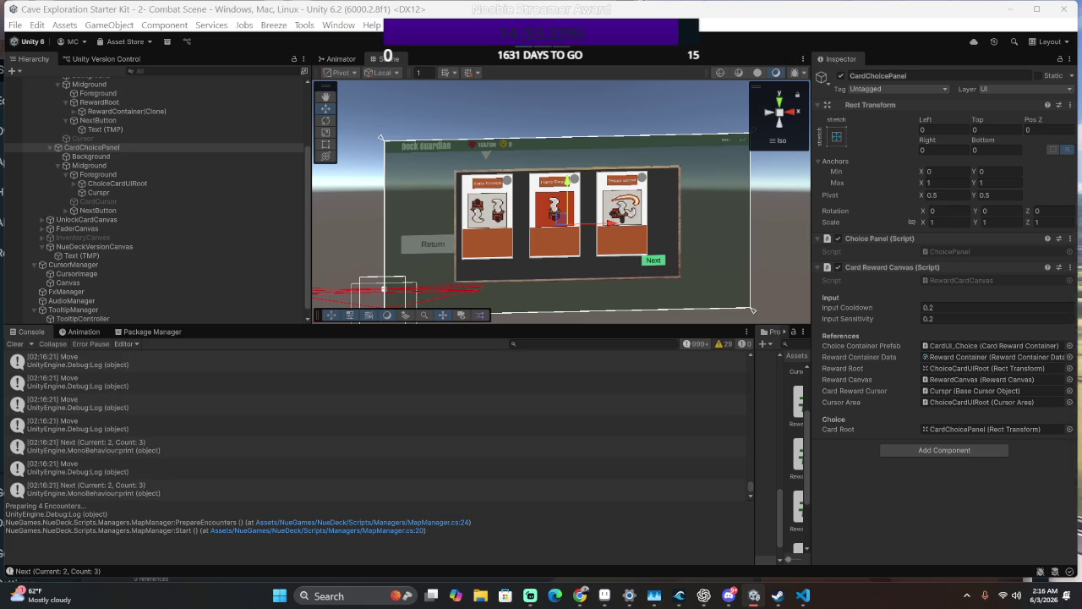
{"action": "key", "text": "Left"}
{"action": "key", "text": "Left"}
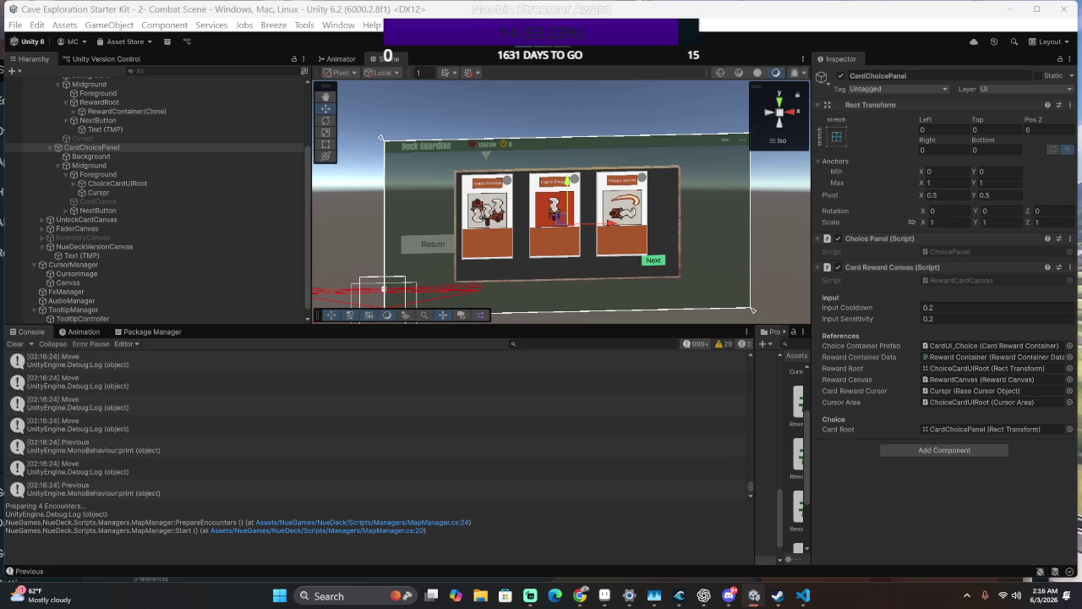
{"action": "key", "text": "Right"}
{"action": "key", "text": "Right"}
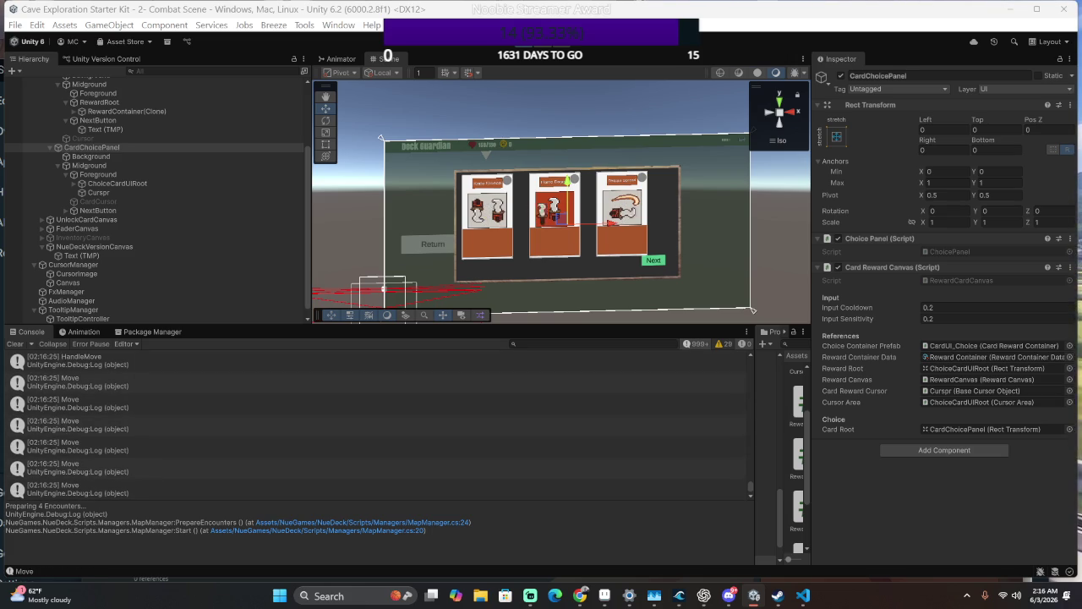
{"action": "key", "text": "Left"}
{"action": "key", "text": "Left"}
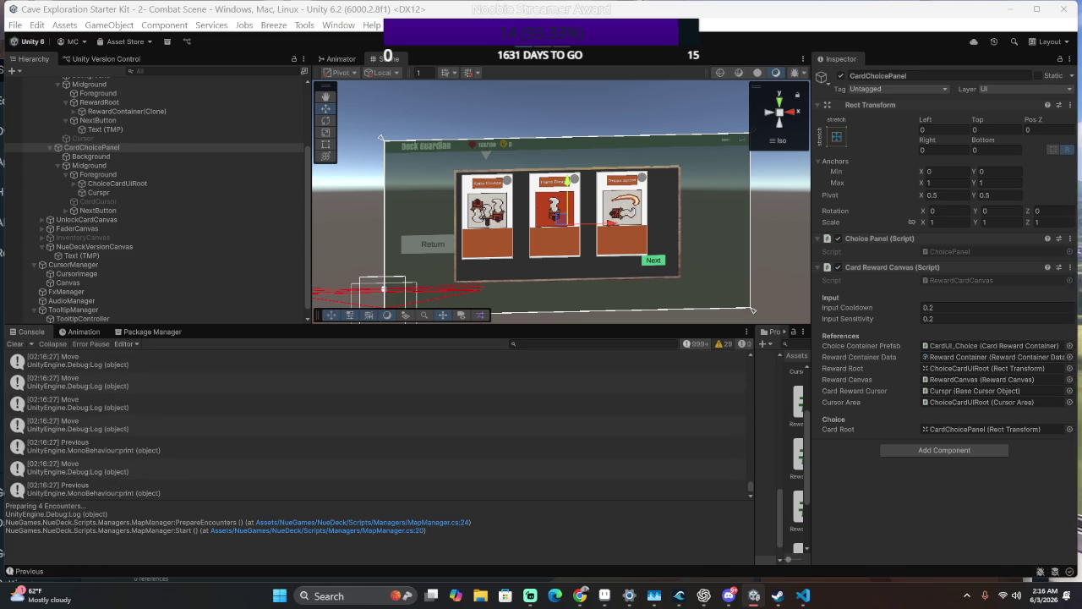
{"action": "key", "text": "Right"}
{"action": "key", "text": "Right"}
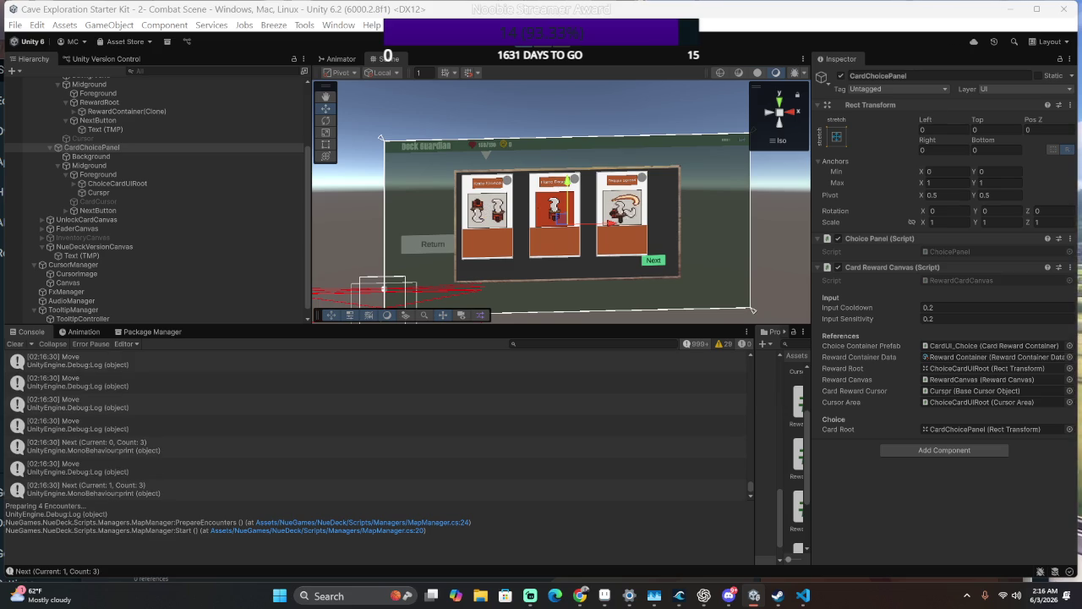
{"action": "key", "text": "Right"}
{"action": "key", "text": "Right"}
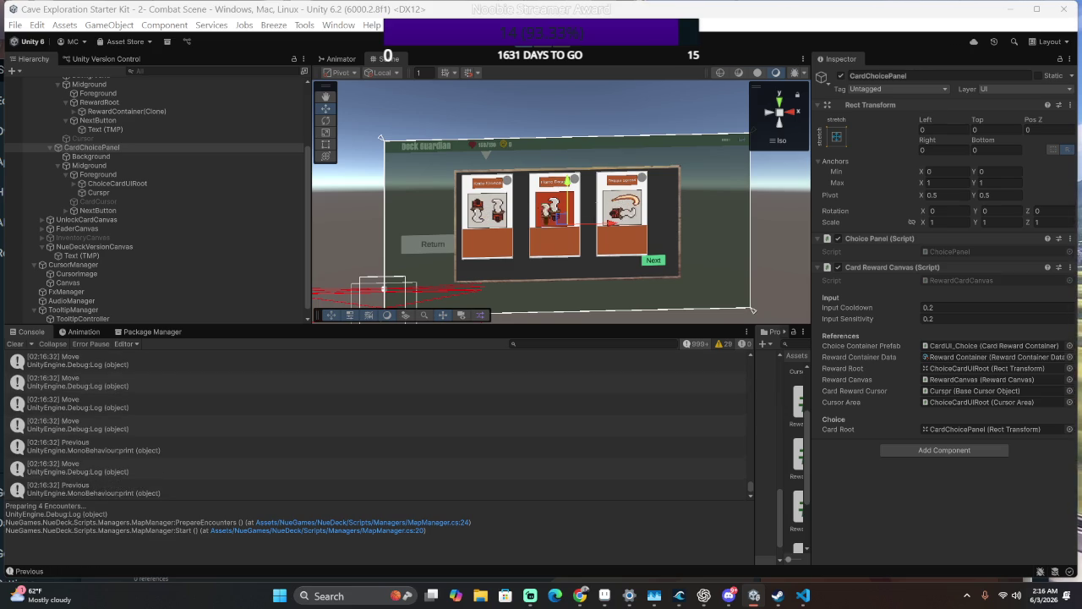
{"action": "key", "text": "Left"}
{"action": "key", "text": "Left"}
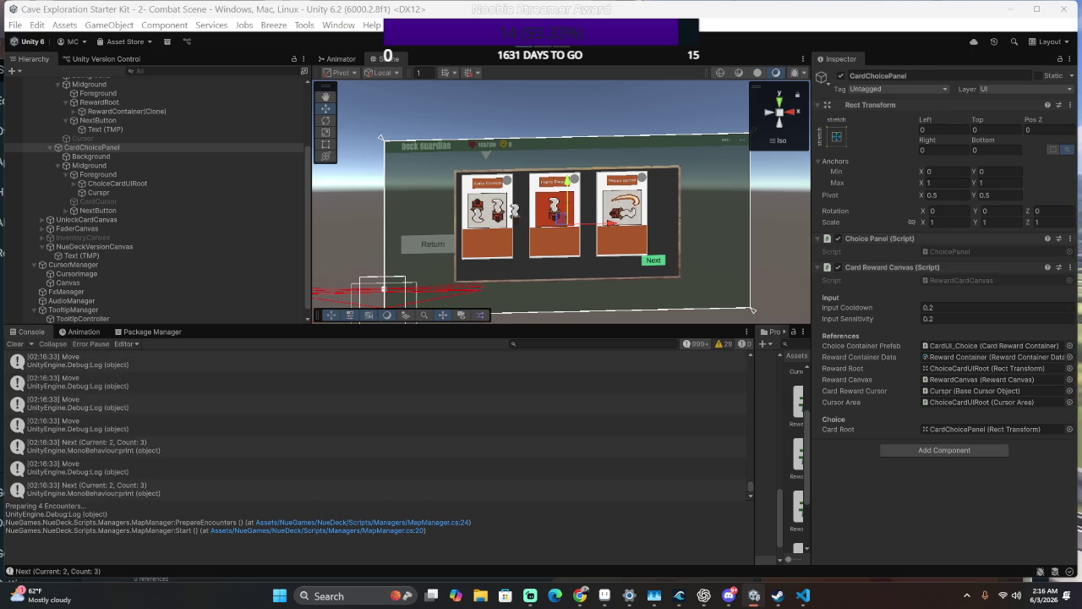
{"action": "key", "text": "Right"}
{"action": "key", "text": "Right"}
{"action": "key", "text": "Right"}
{"action": "key", "text": "Right"}
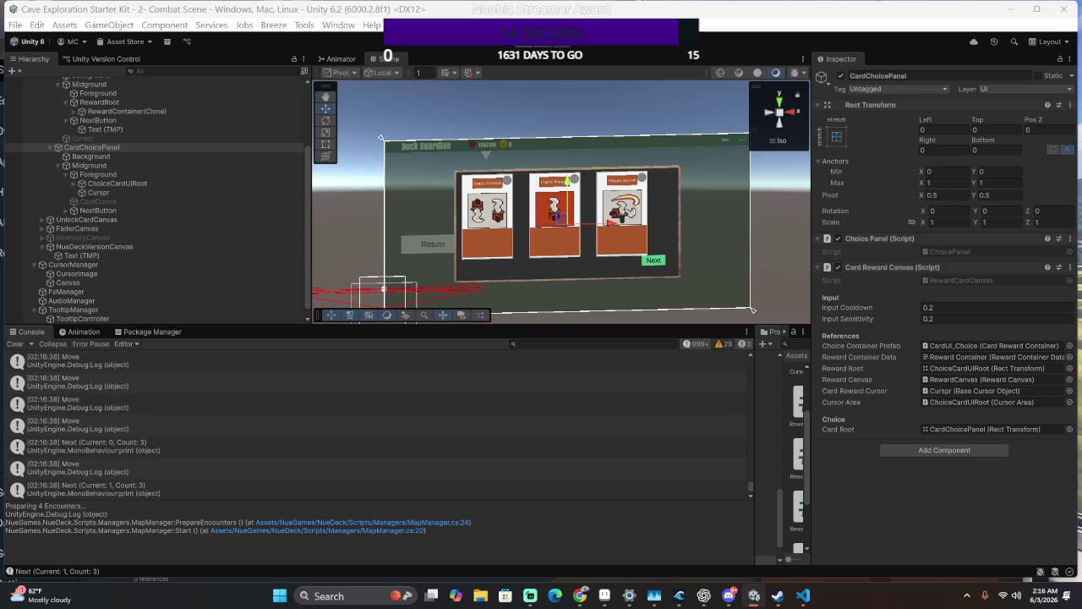
- Stop the running game and pan and zoom the Scene view along the encounter map
{"action": "left_click", "coordinate": [524, 42]}
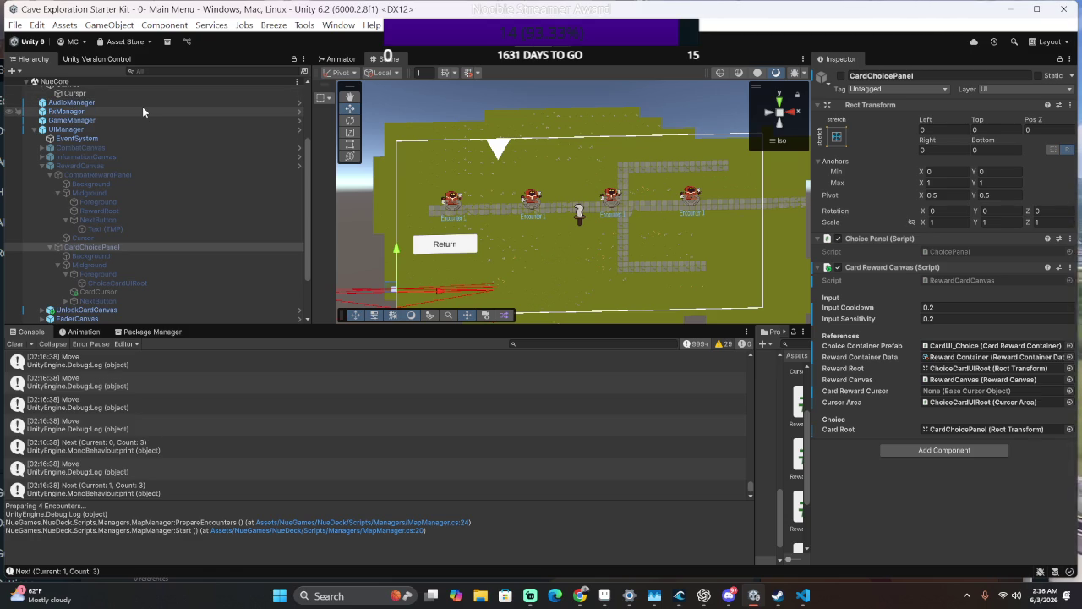
{"action": "mouse_move", "coordinate": [546, 177]}
{"action": "left_mouse_down"}
{"action": "mouse_move", "coordinate": [457, 179]}
{"action": "mouse_move", "coordinate": [526, 180]}
{"action": "left_mouse_up"}
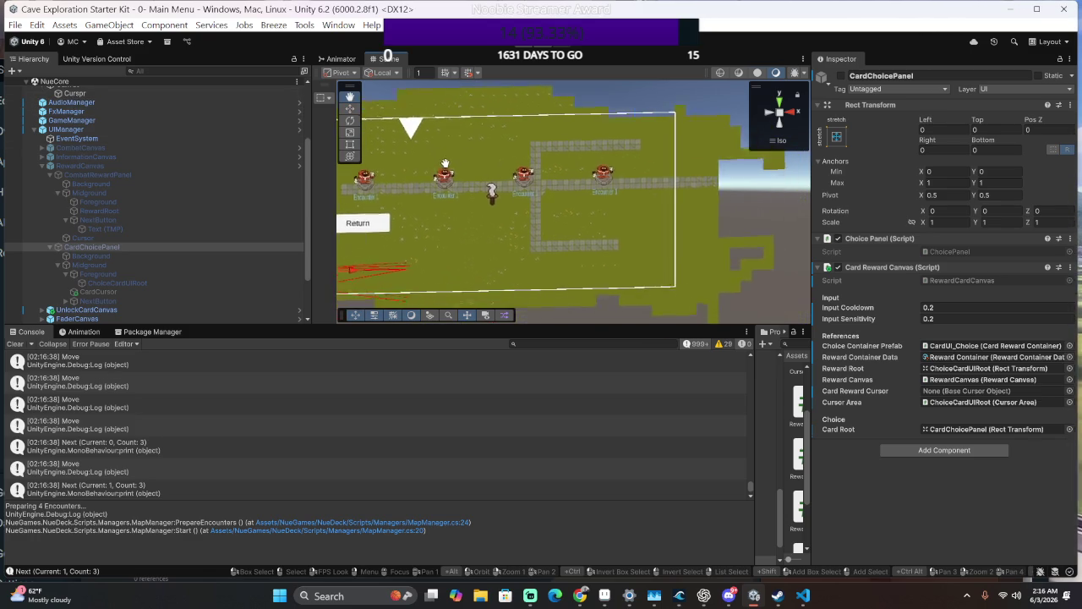
{"action": "scroll", "coordinate": [526, 179], "scroll_direction": "up", "scroll_amount": 3}
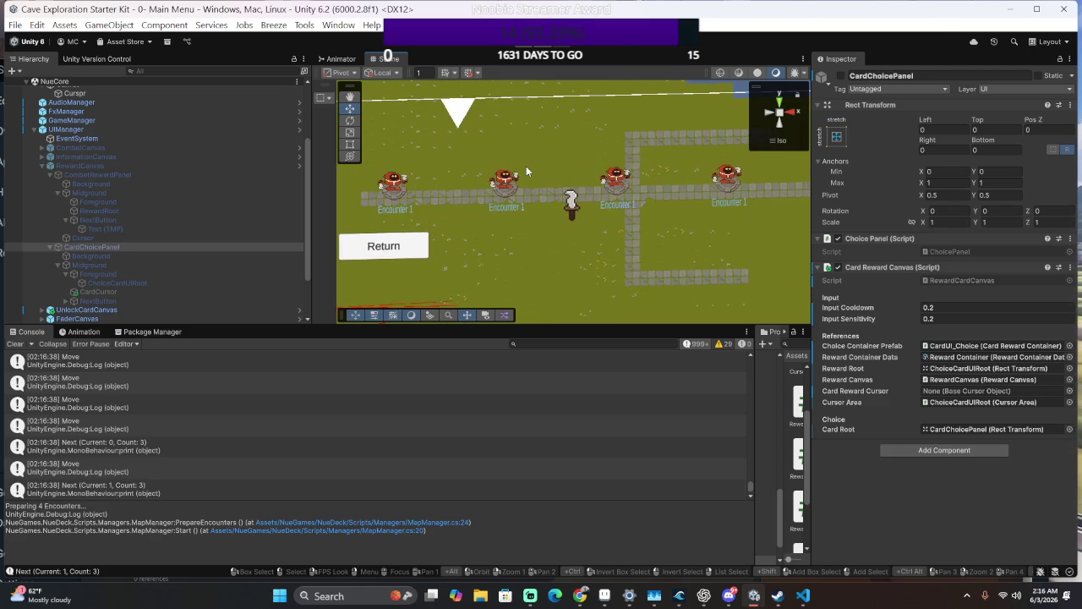
{"action": "mouse_move", "coordinate": [534, 157]}
{"action": "left_mouse_down"}
{"action": "mouse_move", "coordinate": [546, 127]}
{"action": "mouse_move", "coordinate": [497, 167]}
{"action": "left_mouse_up"}
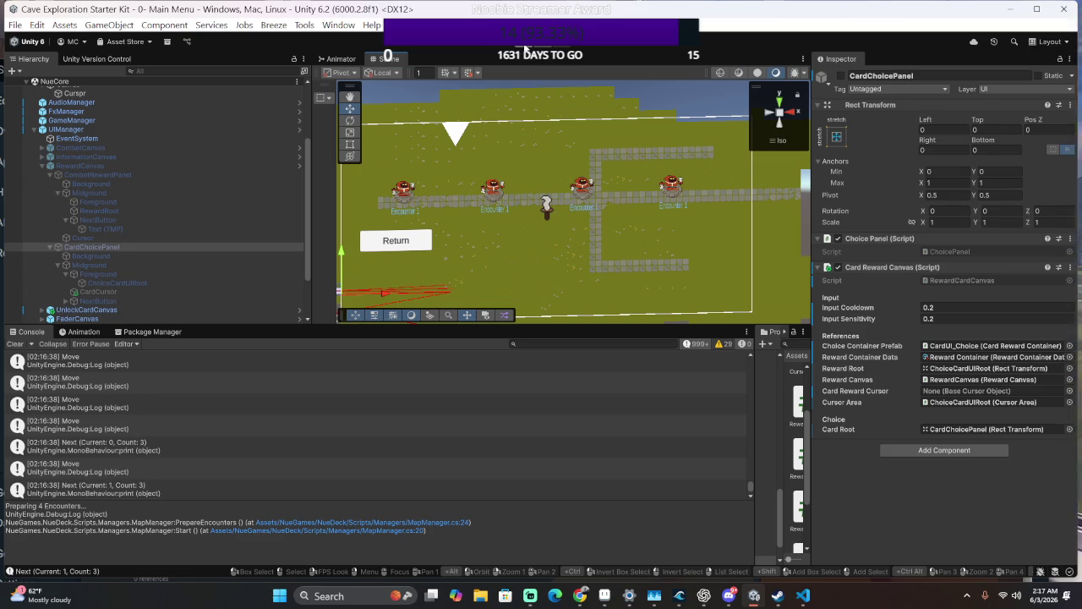
- Start play mode again, then switch to the code editor showing CardRewardContainer.cs
{"action": "left_click", "coordinate": [524, 48]}
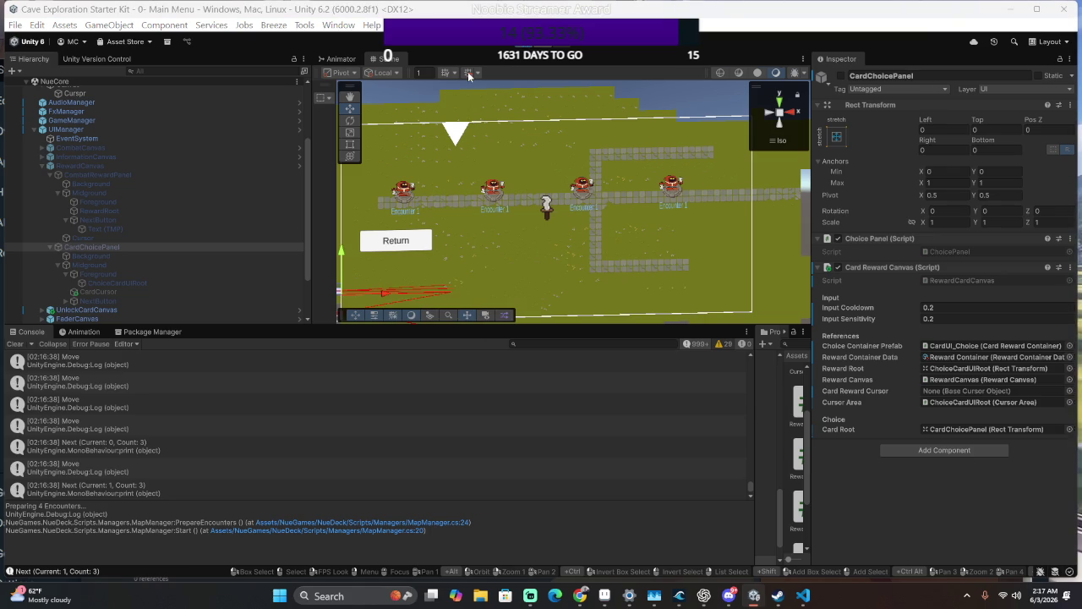
{"action": "left_click", "coordinate": [527, 42]}
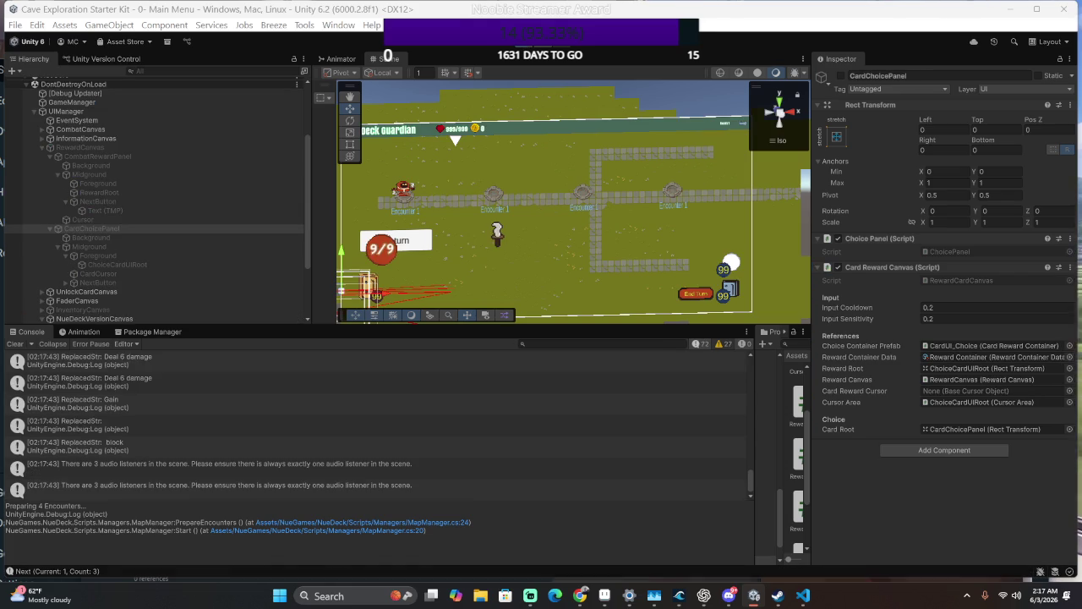
{"action": "key", "text": "alt+Tab"}
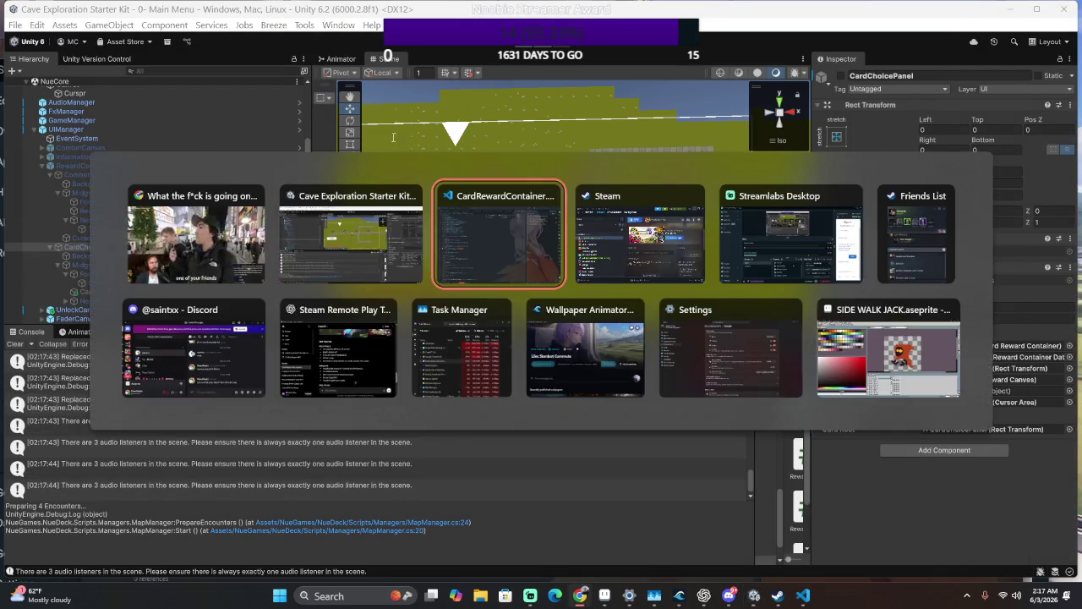
- Delete the semicolon ending 'public CharacterBase Owner;' on line 25 of CardRewardContainer.cs
{"action": "scroll", "coordinate": [361, 283], "scroll_direction": "down", "scroll_amount": 2}
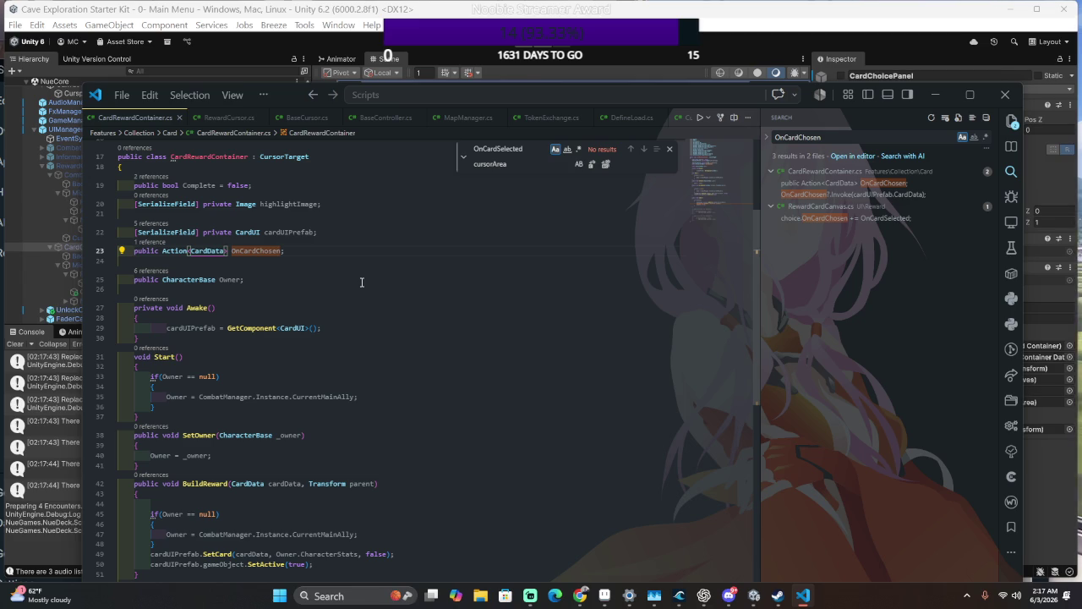
{"action": "left_click", "coordinate": [362, 283]}
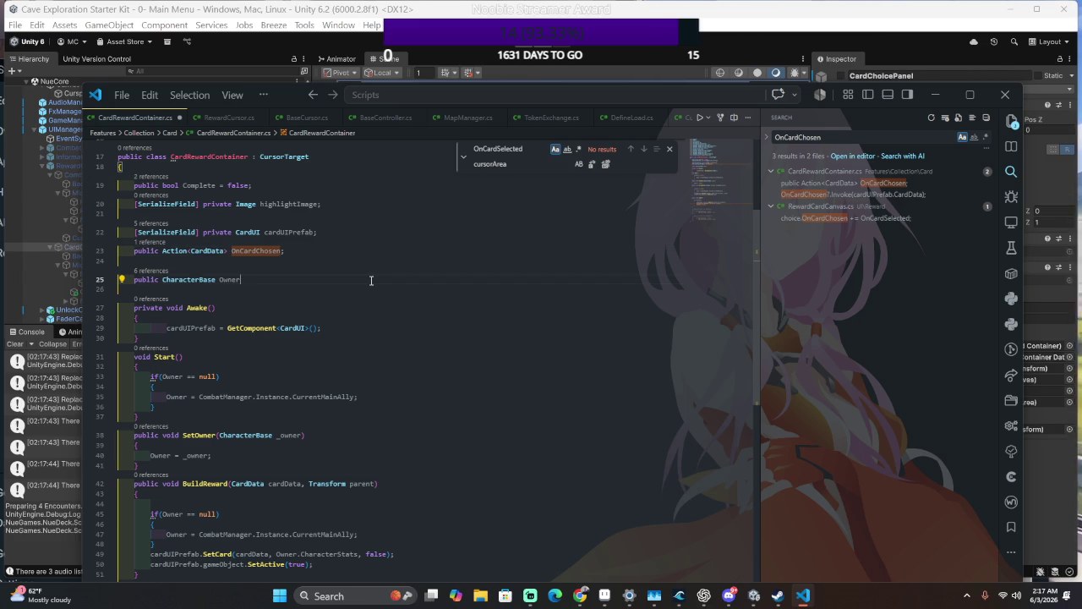
{"action": "key", "text": "BackSpace"}
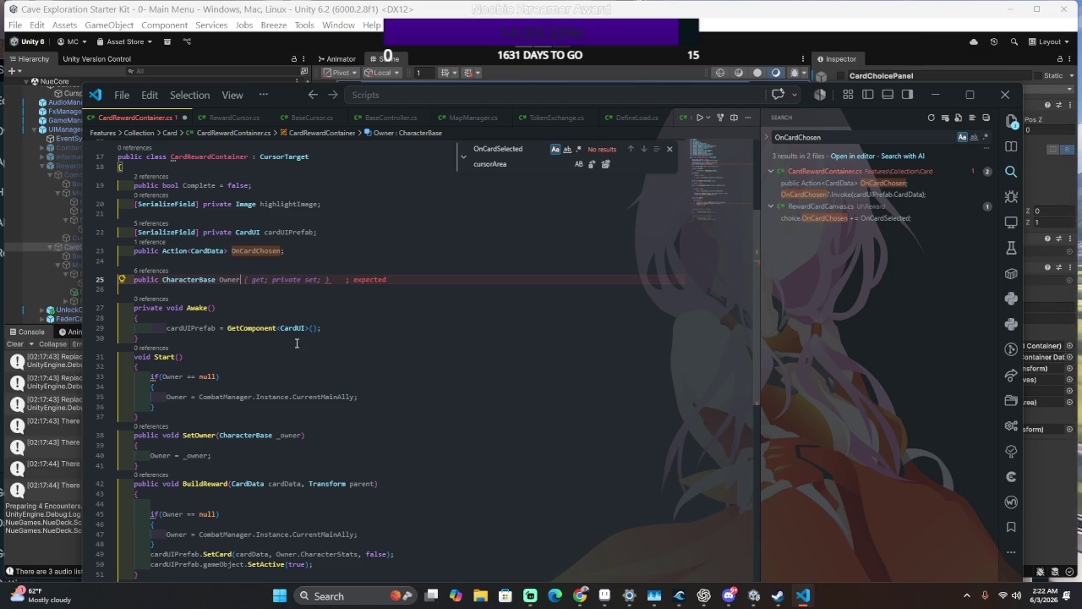
- Make Owner a '{ get; private set; }' property without extra spaces, then switch to the Steam window
{"action": "left_click", "coordinate": [376, 292]}
{"action": "left_click", "coordinate": [366, 279]}
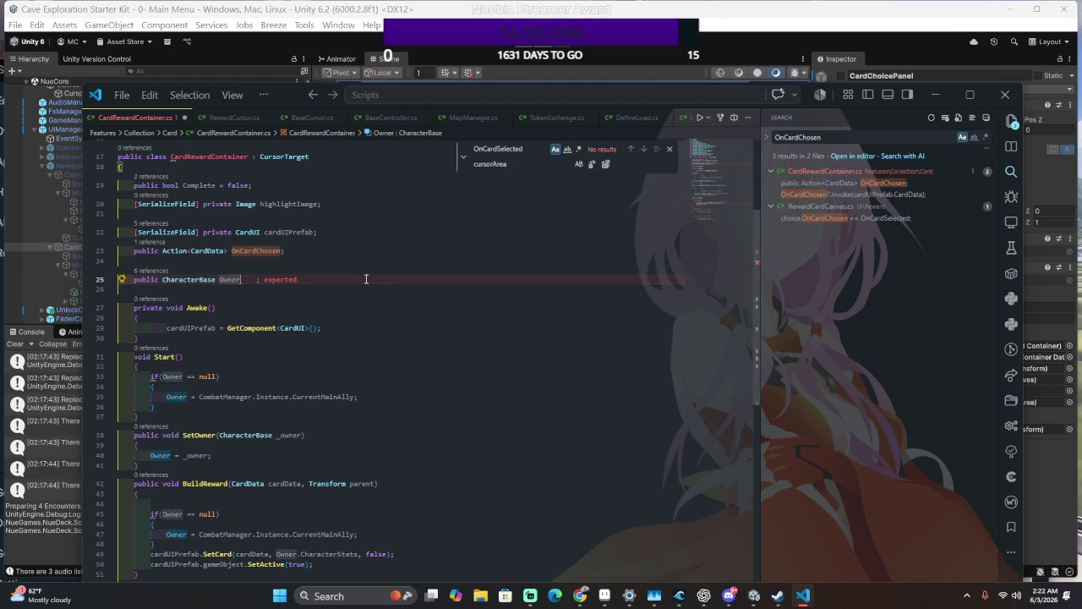
{"action": "key", "text": "Tab"}
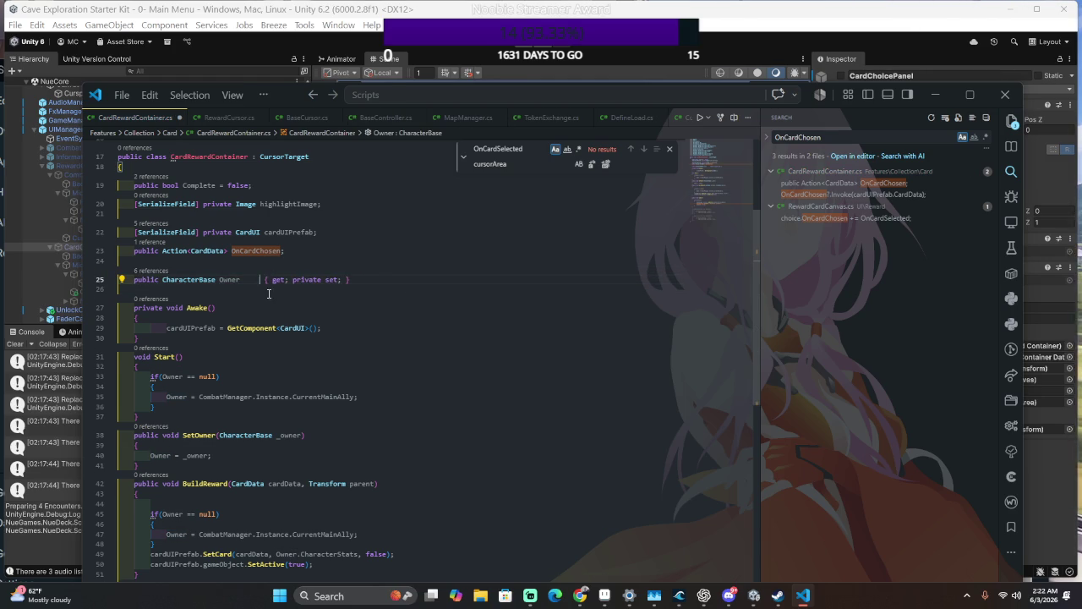
{"action": "key", "text": "Delete"}
{"action": "key", "text": "Delete"}
{"action": "key", "text": "Delete"}
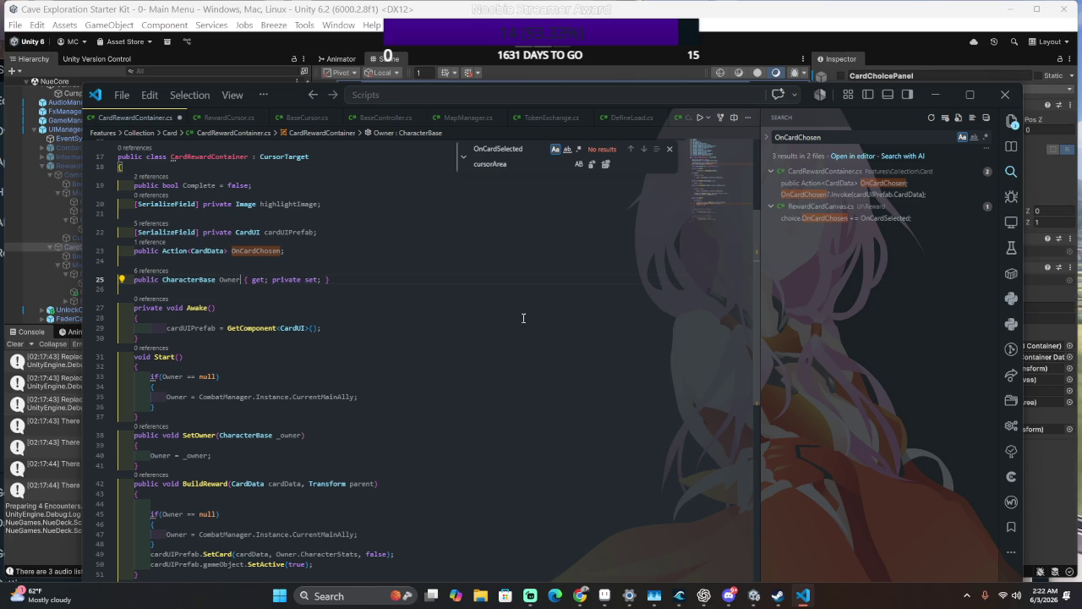
{"action": "key", "text": "alt+Tab"}
{"action": "key", "text": "alt+Tab"}
{"action": "key", "text": "alt+Tab"}
{"action": "mouse_move", "coordinate": [227, 110]}
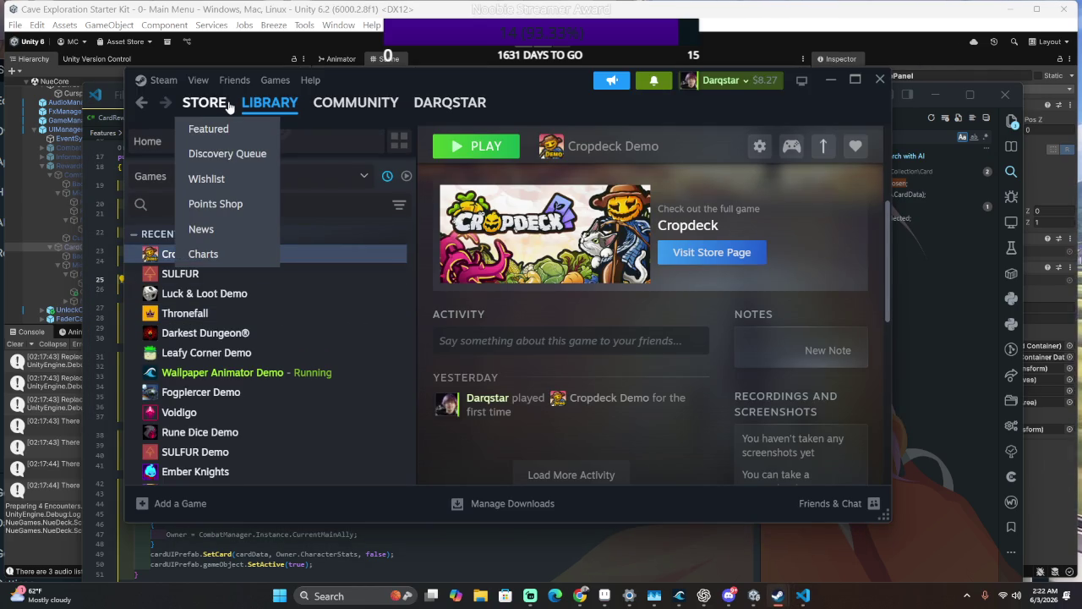
- Browse the Steam Community reviews page, then return to the library home
{"action": "left_click", "coordinate": [337, 102]}
{"action": "left_click", "coordinate": [277, 109]}
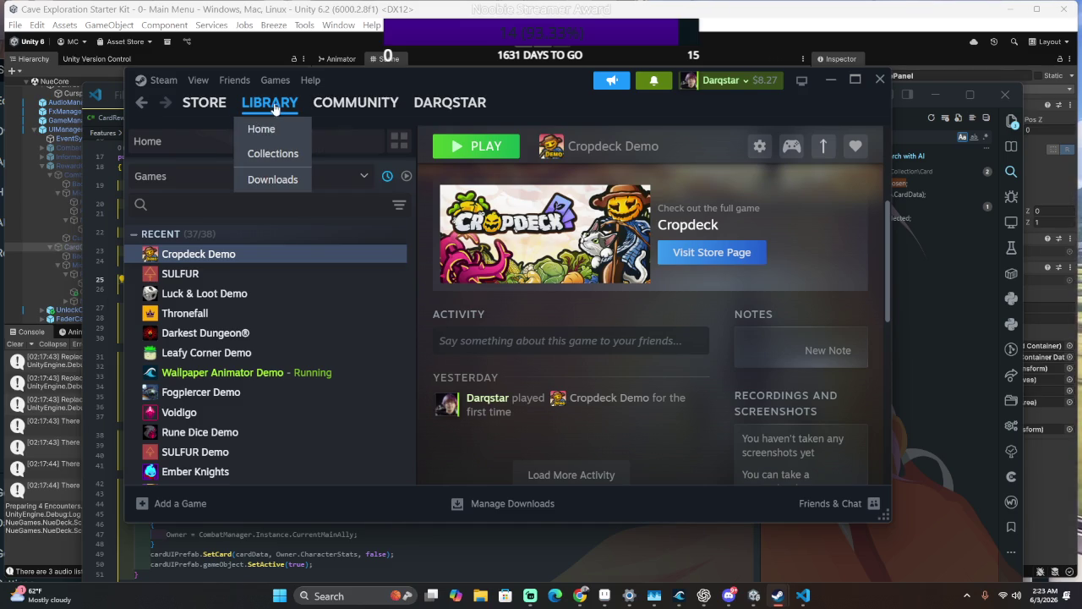
{"action": "left_click", "coordinate": [275, 130]}
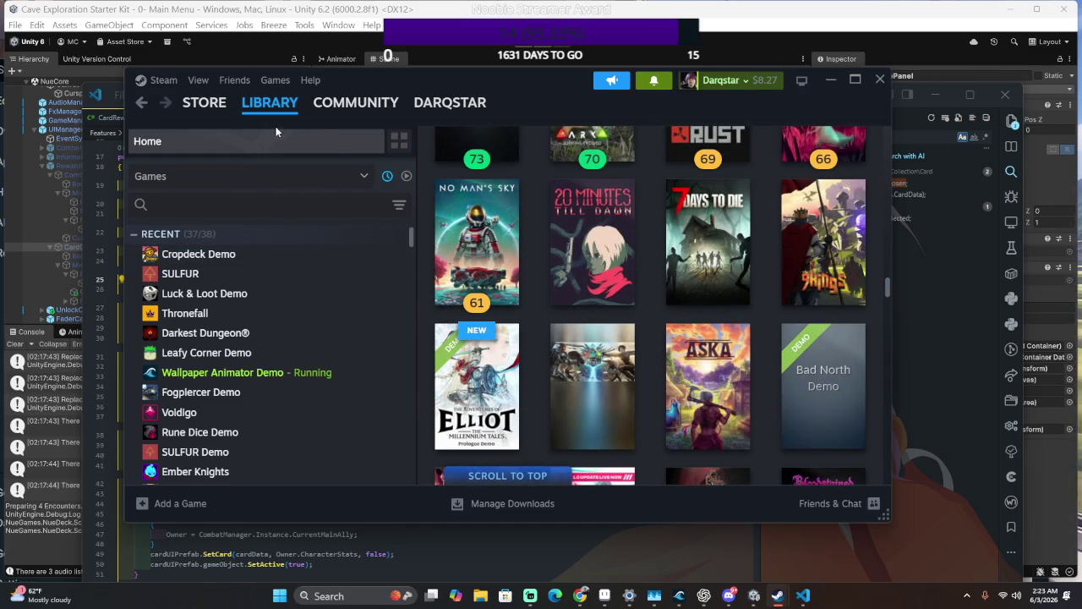
{"action": "left_click", "coordinate": [336, 108]}
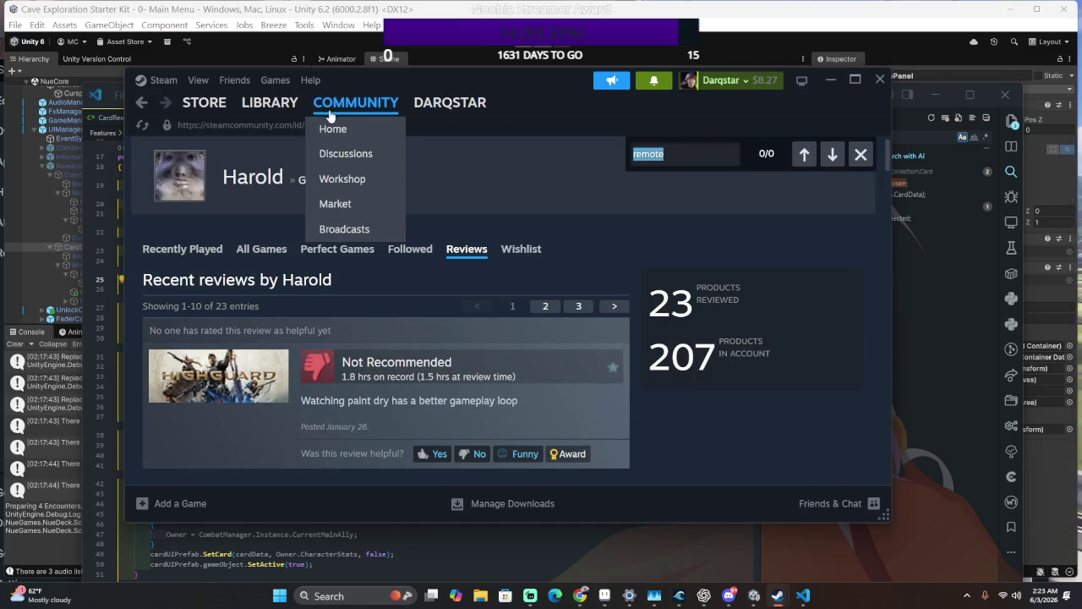
{"action": "scroll", "coordinate": [284, 387], "scroll_direction": "down", "scroll_amount": 3}
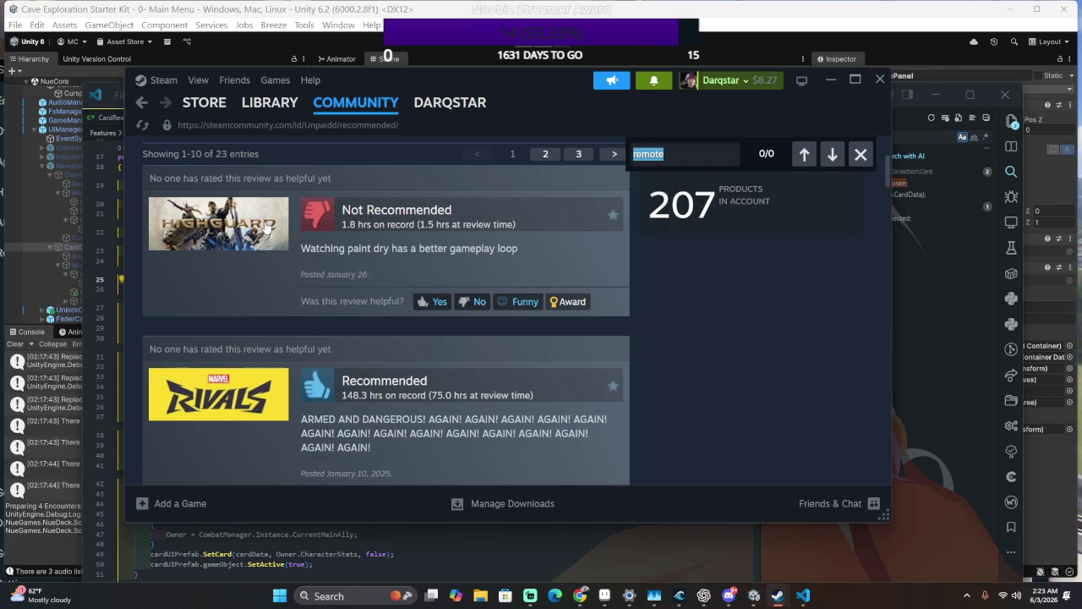
{"action": "scroll", "coordinate": [265, 379], "scroll_direction": "up", "scroll_amount": 3}
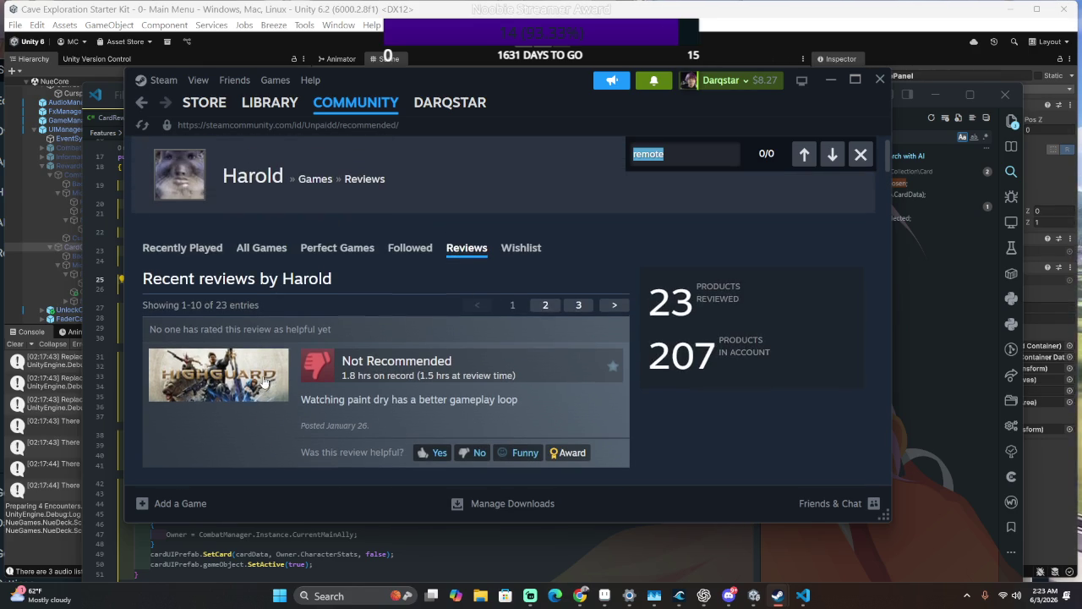
{"action": "left_click", "coordinate": [247, 102]}
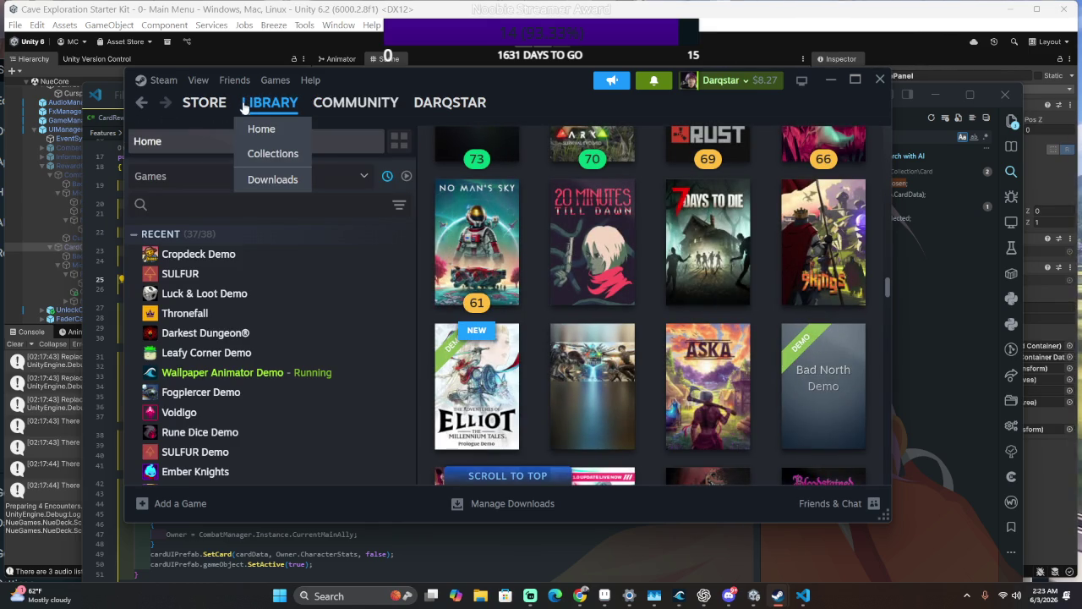
- Scroll the library's games list from the recent titles down to the 2017 games
{"action": "scroll", "coordinate": [301, 381], "scroll_direction": "down", "scroll_amount": 2}
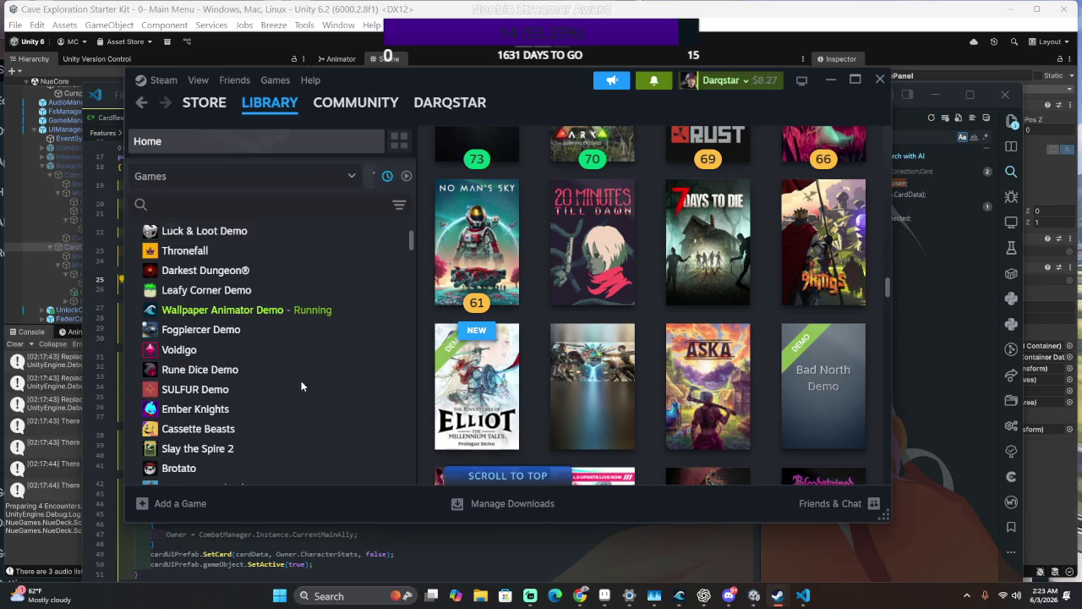
{"action": "scroll", "coordinate": [301, 380], "scroll_direction": "up", "scroll_amount": 2}
{"action": "scroll", "coordinate": [271, 382], "scroll_direction": "down", "scroll_amount": 5}
{"action": "scroll", "coordinate": [268, 382], "scroll_direction": "down", "scroll_amount": 5}
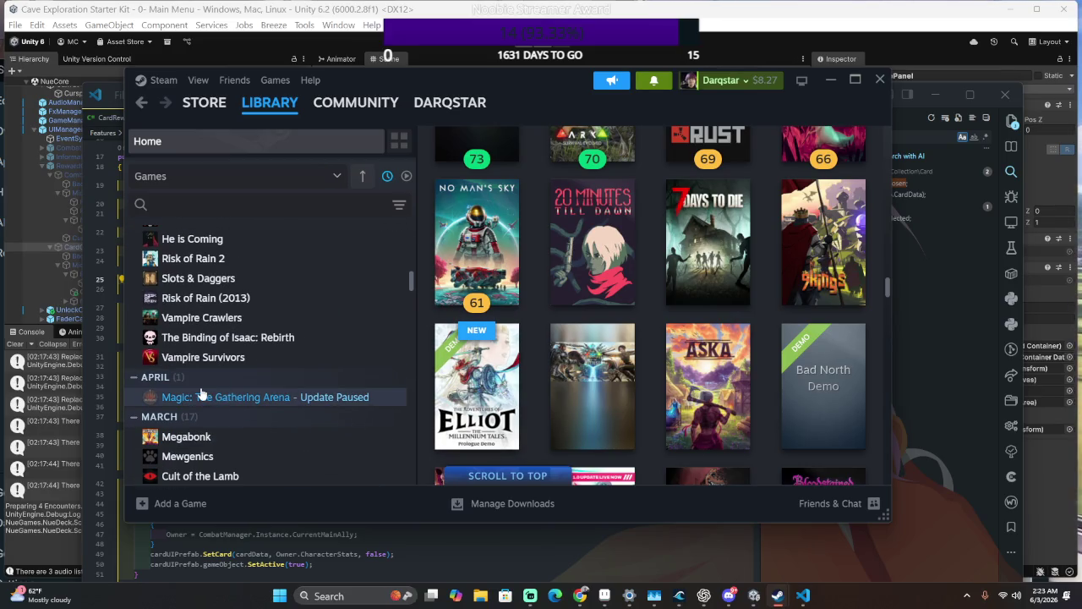
{"action": "scroll", "coordinate": [202, 393], "scroll_direction": "up", "scroll_amount": 2}
{"action": "scroll", "coordinate": [203, 394], "scroll_direction": "down", "scroll_amount": 2}
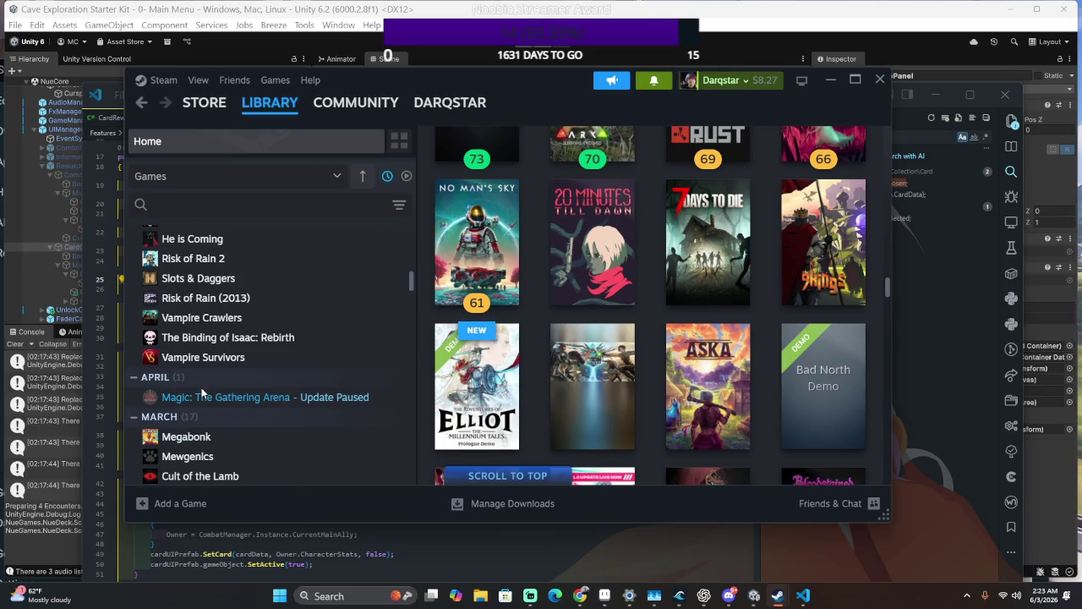
{"action": "scroll", "coordinate": [201, 393], "scroll_direction": "down", "scroll_amount": 4}
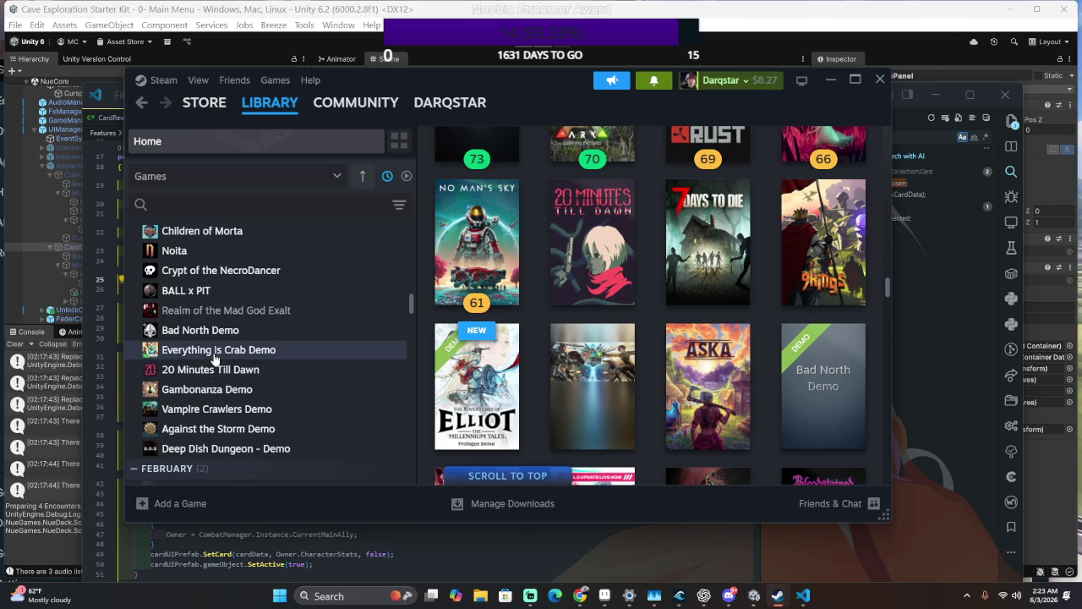
{"action": "scroll", "coordinate": [205, 351], "scroll_direction": "down", "scroll_amount": 1}
{"action": "scroll", "coordinate": [207, 360], "scroll_direction": "down", "scroll_amount": 3}
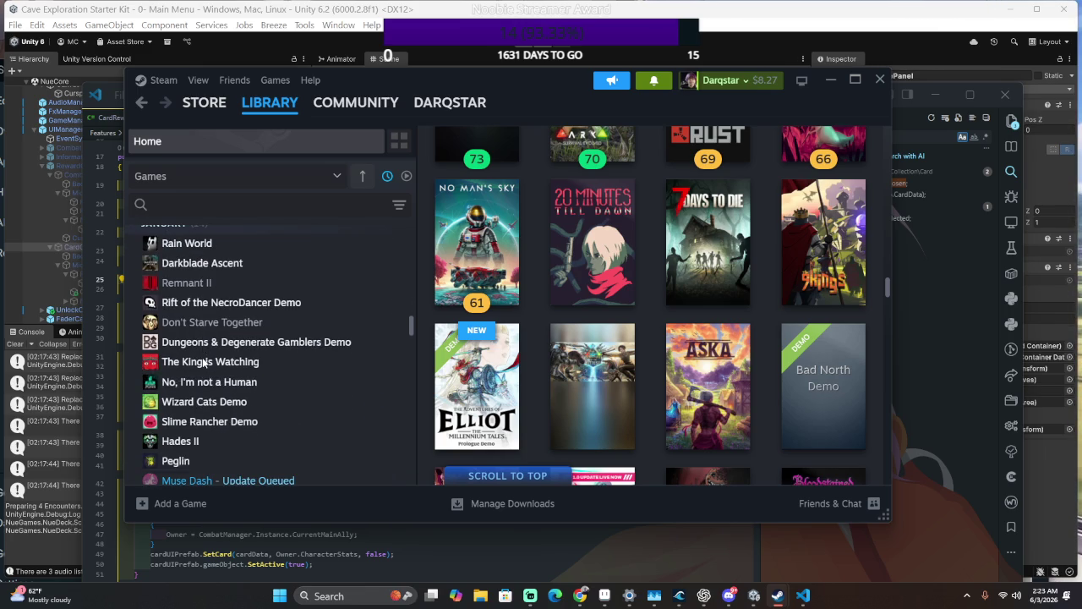
{"action": "scroll", "coordinate": [202, 363], "scroll_direction": "down", "scroll_amount": 3}
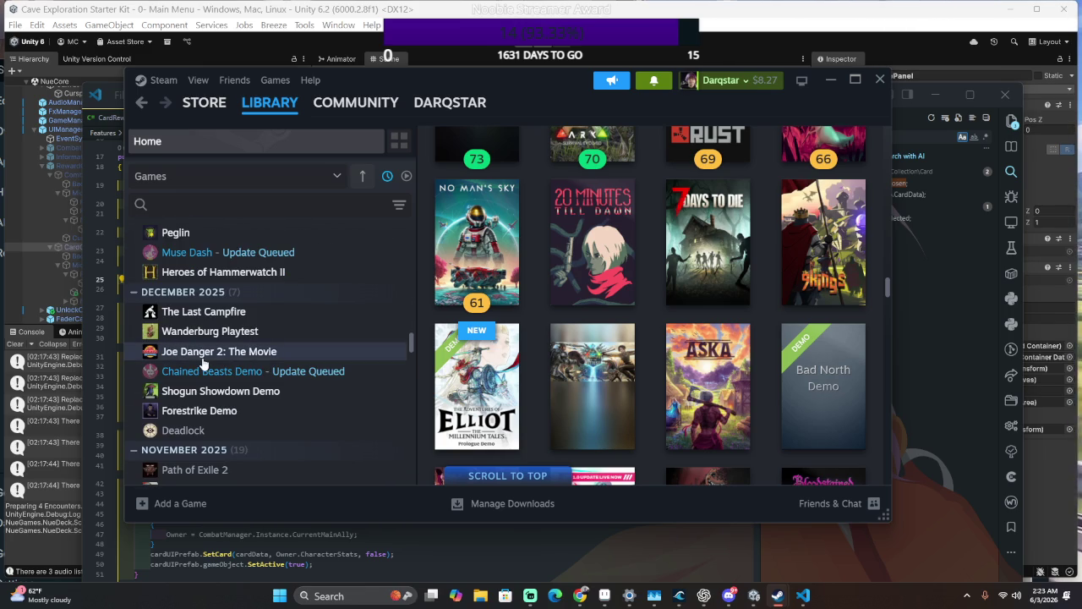
{"action": "scroll", "coordinate": [202, 362], "scroll_direction": "down", "scroll_amount": 1}
{"action": "scroll", "coordinate": [202, 357], "scroll_direction": "down", "scroll_amount": 2}
{"action": "scroll", "coordinate": [229, 396], "scroll_direction": "down", "scroll_amount": 3}
{"action": "scroll", "coordinate": [228, 401], "scroll_direction": "down", "scroll_amount": 3}
{"action": "scroll", "coordinate": [228, 400], "scroll_direction": "down", "scroll_amount": 1}
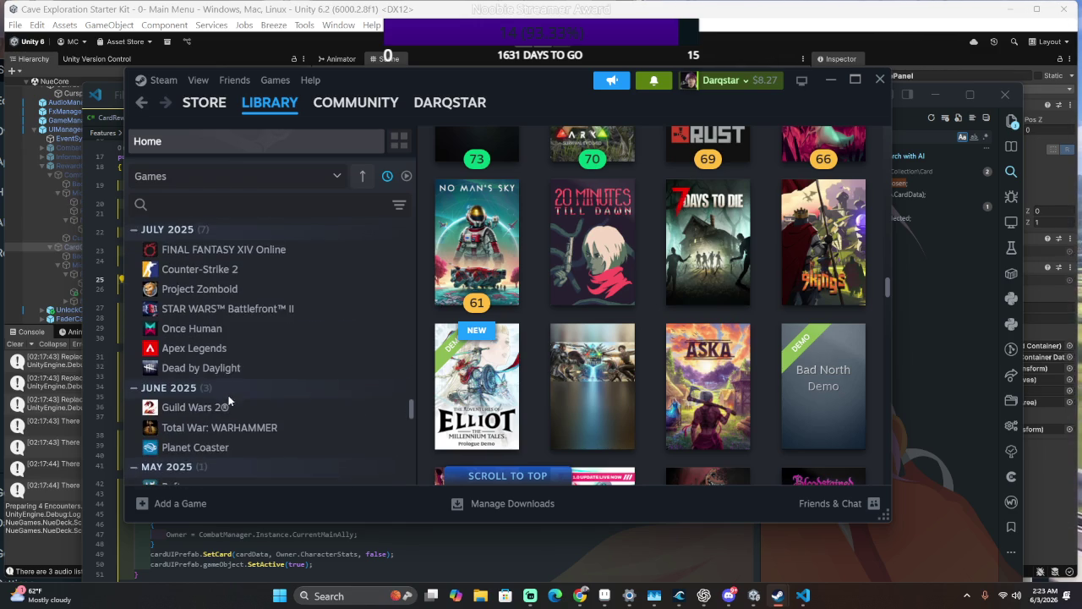
{"action": "scroll", "coordinate": [229, 400], "scroll_direction": "down", "scroll_amount": 1}
{"action": "scroll", "coordinate": [228, 401], "scroll_direction": "down", "scroll_amount": 2}
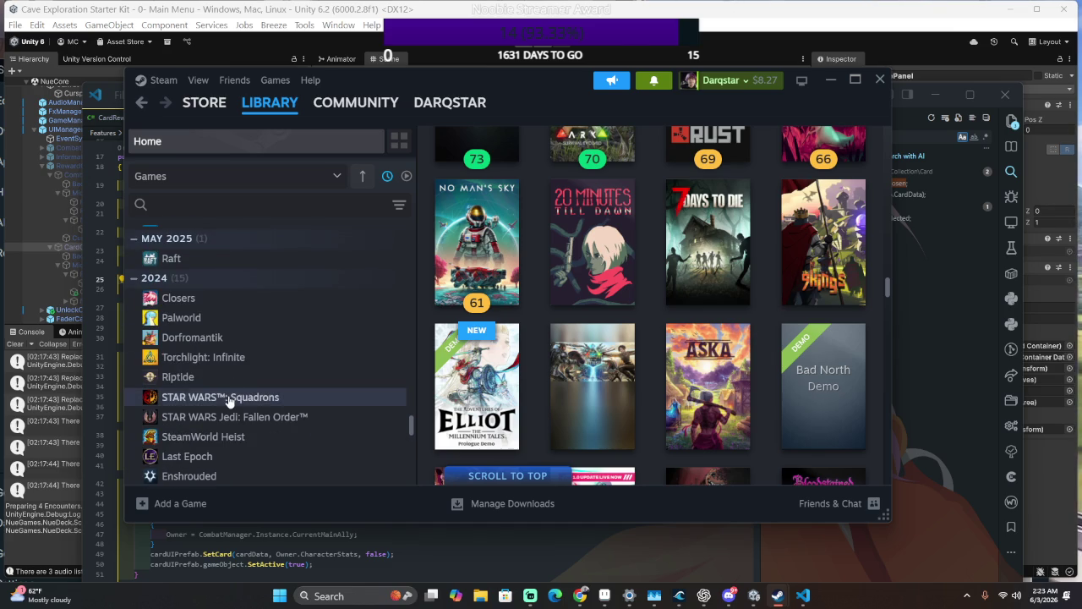
{"action": "scroll", "coordinate": [228, 401], "scroll_direction": "down", "scroll_amount": 2}
{"action": "scroll", "coordinate": [228, 401], "scroll_direction": "down", "scroll_amount": 3}
{"action": "scroll", "coordinate": [229, 400], "scroll_direction": "down", "scroll_amount": 2}
{"action": "scroll", "coordinate": [228, 401], "scroll_direction": "down", "scroll_amount": 3}
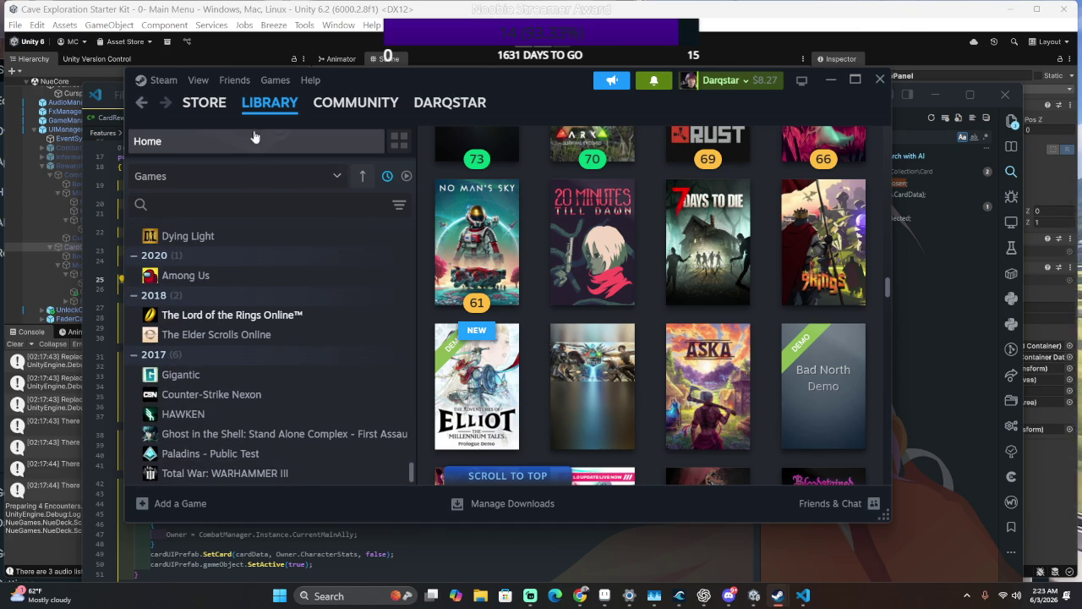
- Open the Store wishlist page and scroll down through its games
{"action": "mouse_move", "coordinate": [204, 102]}
{"action": "left_click", "coordinate": [222, 178]}
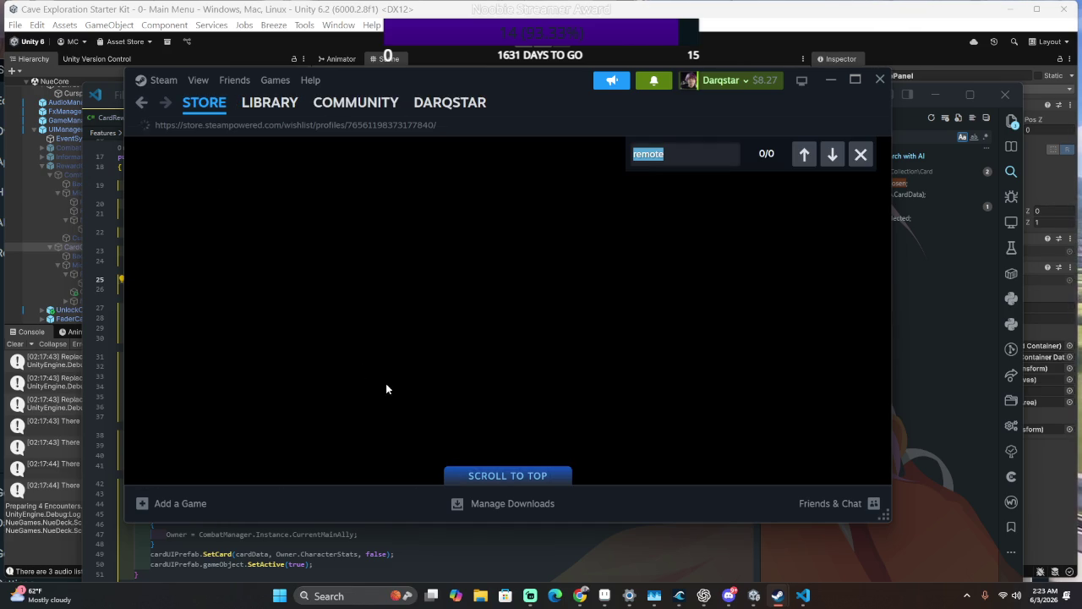
{"action": "scroll", "coordinate": [471, 345], "scroll_direction": "down", "scroll_amount": 2}
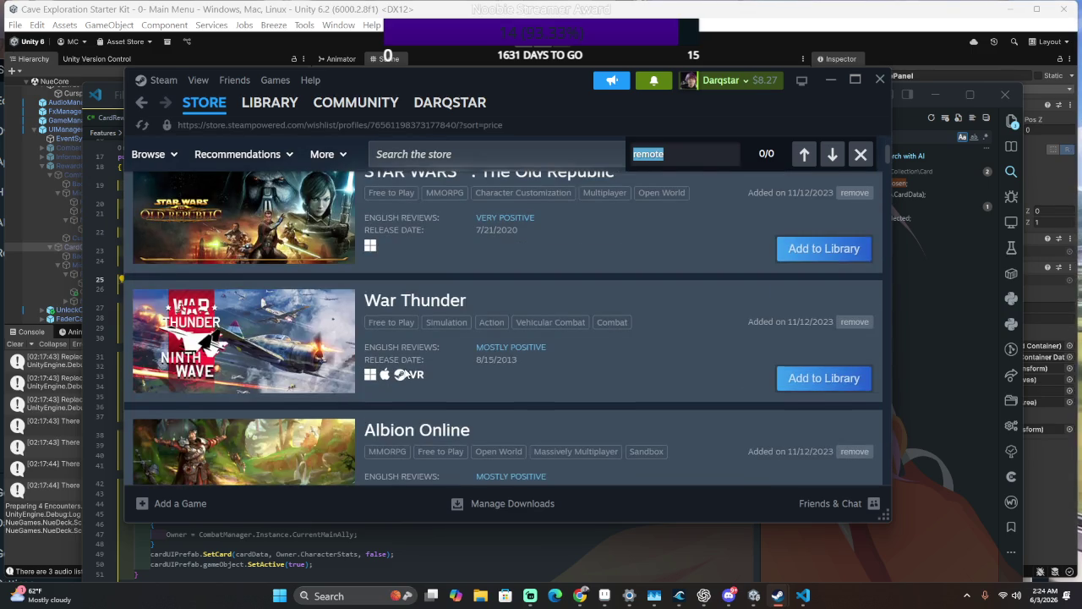
{"action": "scroll", "coordinate": [782, 273], "scroll_direction": "up", "scroll_amount": 3}
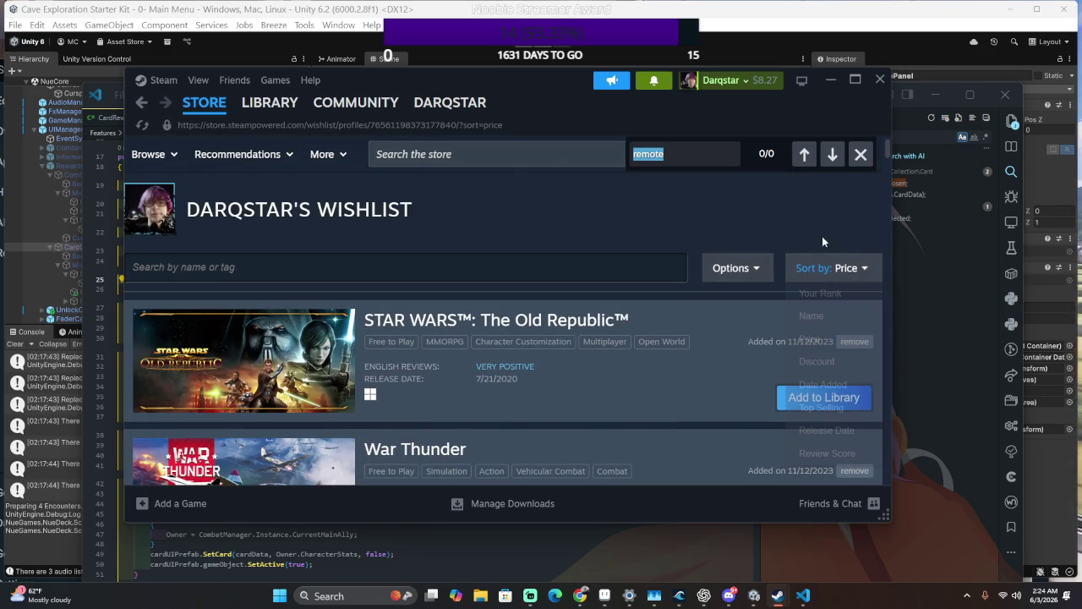
{"action": "scroll", "coordinate": [673, 375], "scroll_direction": "down", "scroll_amount": 8}
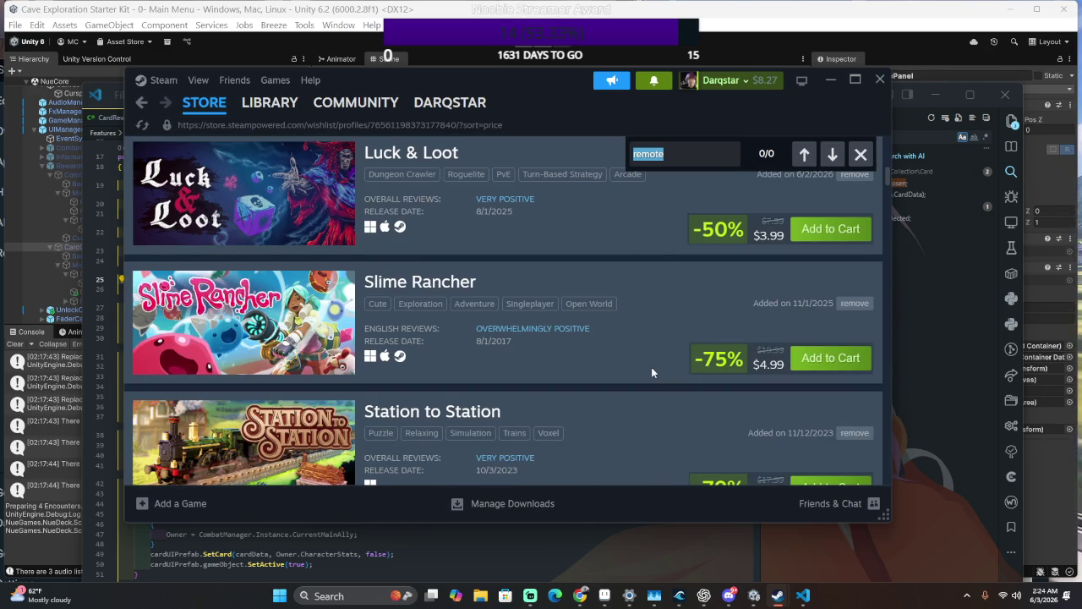
{"action": "scroll", "coordinate": [643, 373], "scroll_direction": "down", "scroll_amount": 3}
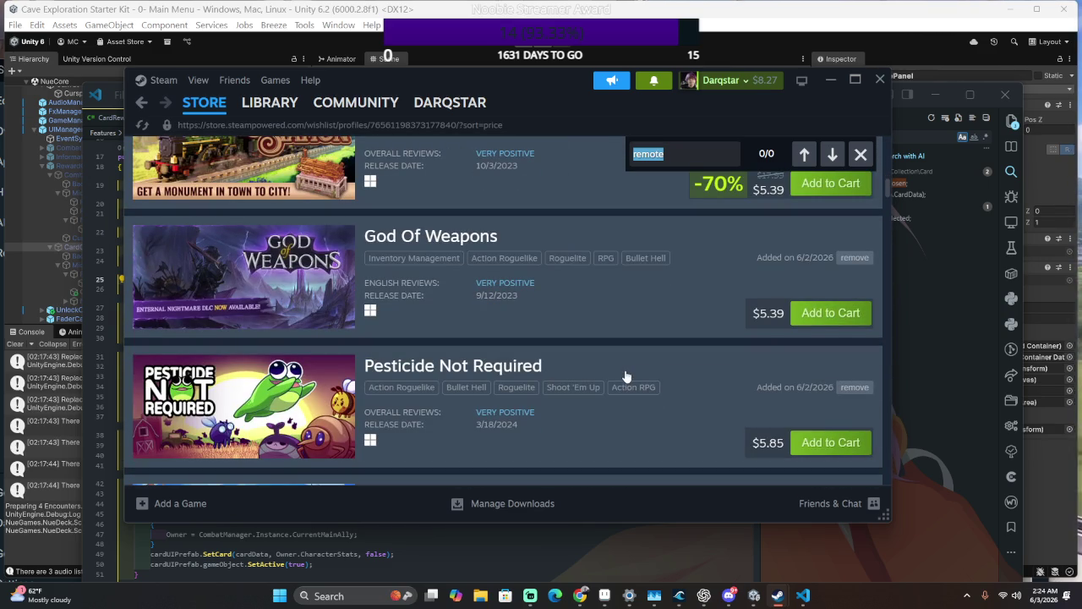
{"action": "scroll", "coordinate": [621, 376], "scroll_direction": "down", "scroll_amount": 2}
{"action": "scroll", "coordinate": [602, 374], "scroll_direction": "down", "scroll_amount": 4}
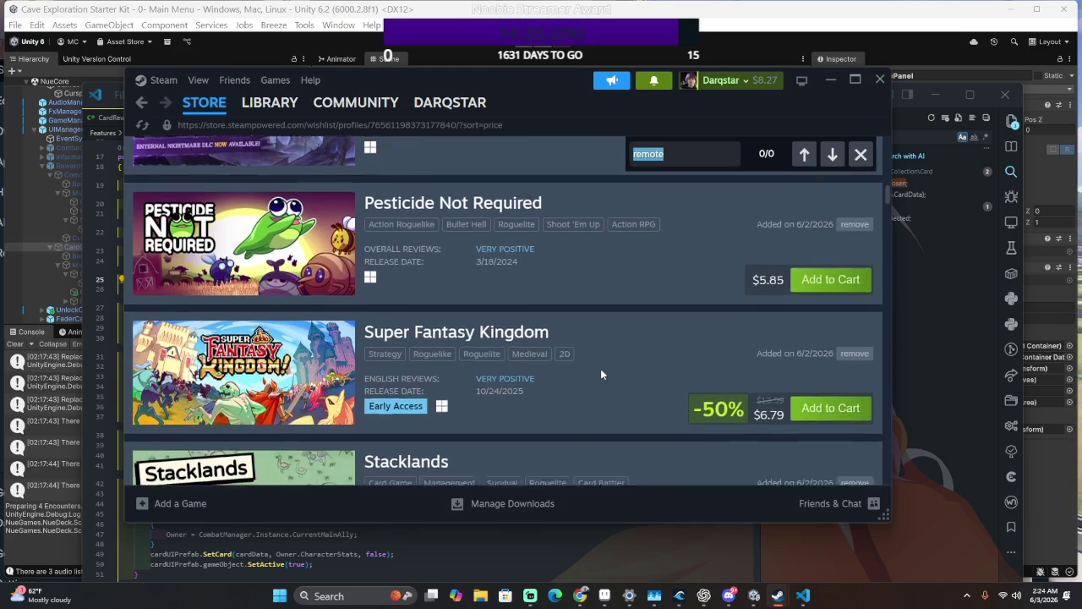
{"action": "scroll", "coordinate": [602, 373], "scroll_direction": "down", "scroll_amount": 4}
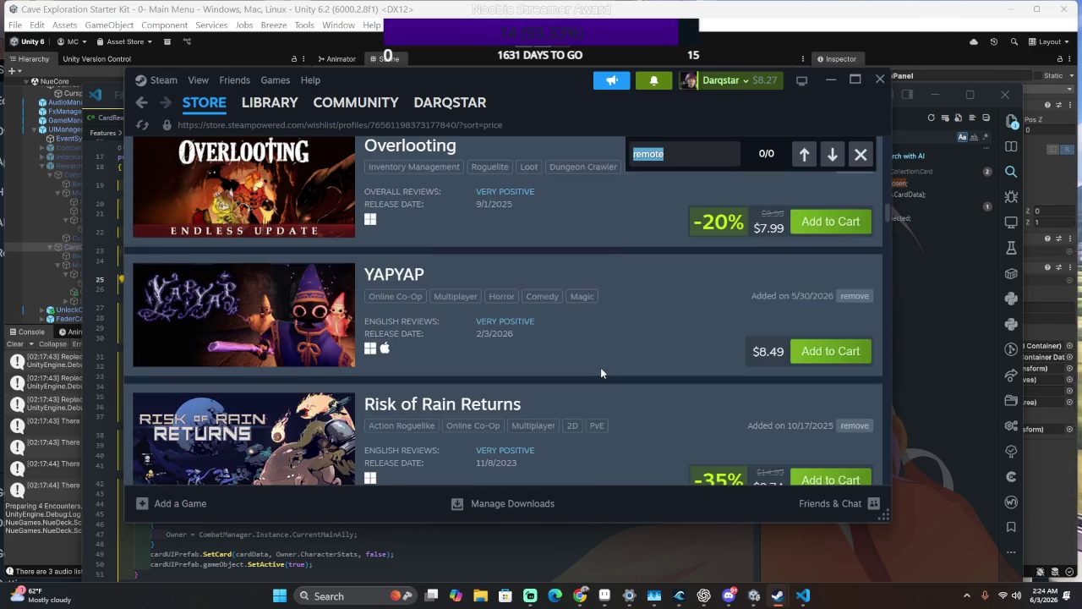
{"action": "scroll", "coordinate": [600, 367], "scroll_direction": "up", "scroll_amount": 1}
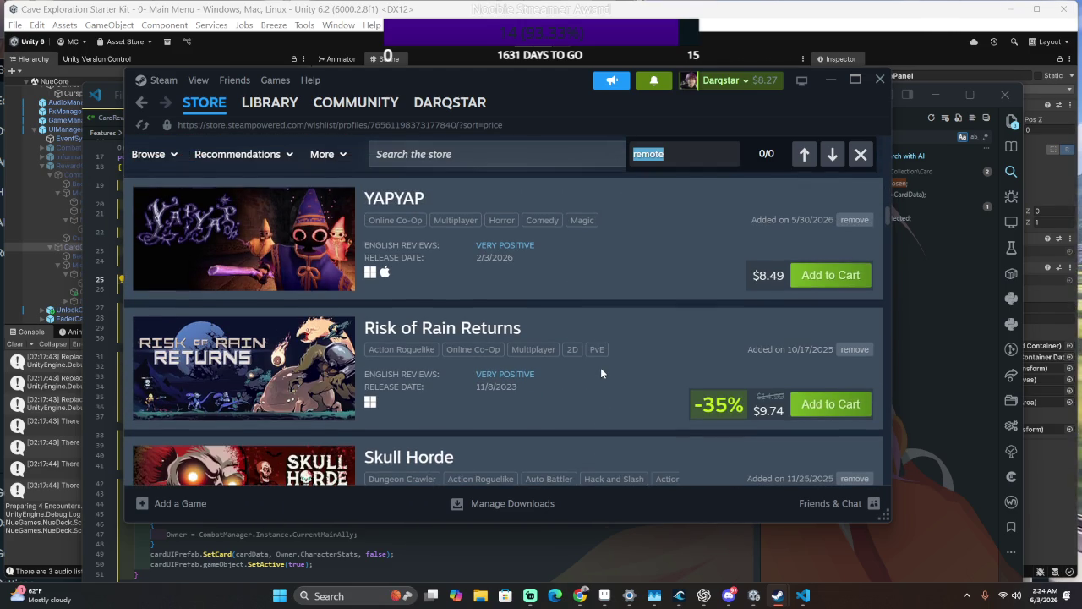
{"action": "scroll", "coordinate": [600, 367], "scroll_direction": "down", "scroll_amount": 2}
{"action": "scroll", "coordinate": [600, 367], "scroll_direction": "down", "scroll_amount": 4}
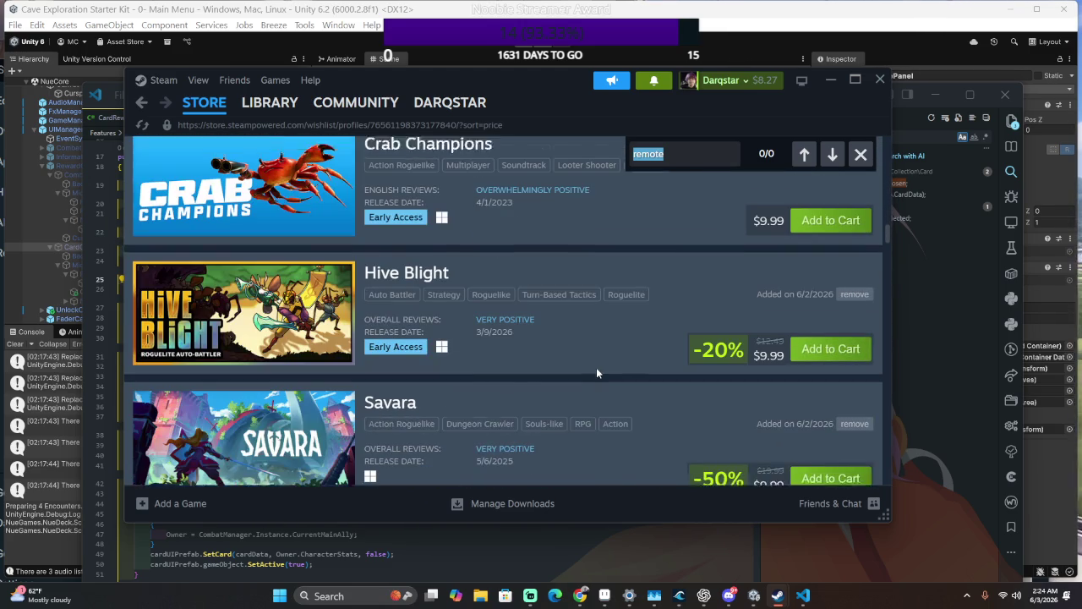
{"action": "scroll", "coordinate": [605, 358], "scroll_direction": "down", "scroll_amount": 4}
{"action": "scroll", "coordinate": [606, 365], "scroll_direction": "down", "scroll_amount": 6}
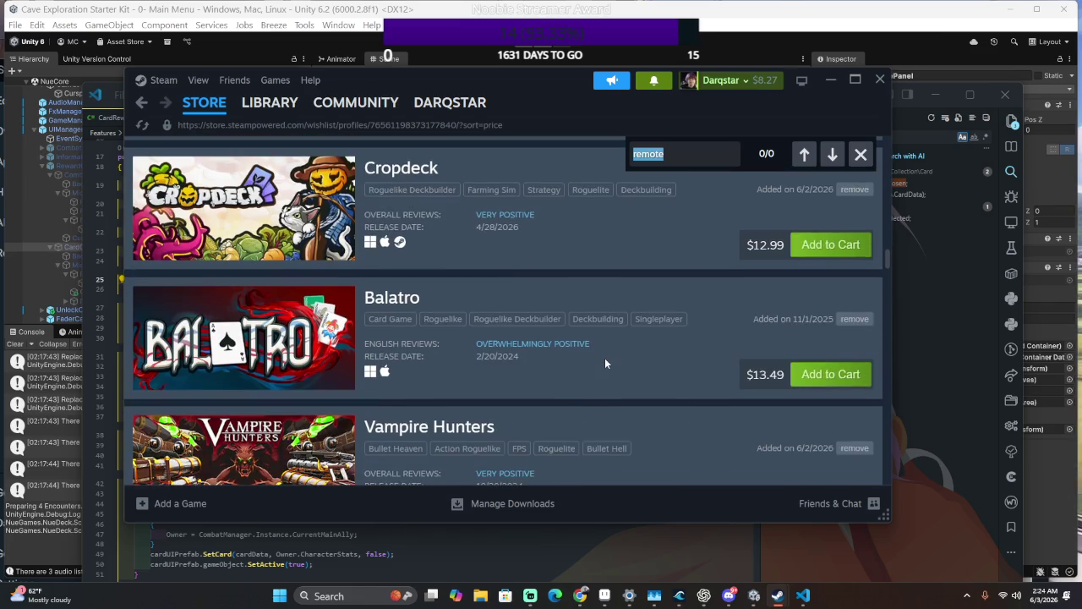
{"action": "scroll", "coordinate": [604, 364], "scroll_direction": "down", "scroll_amount": 5}
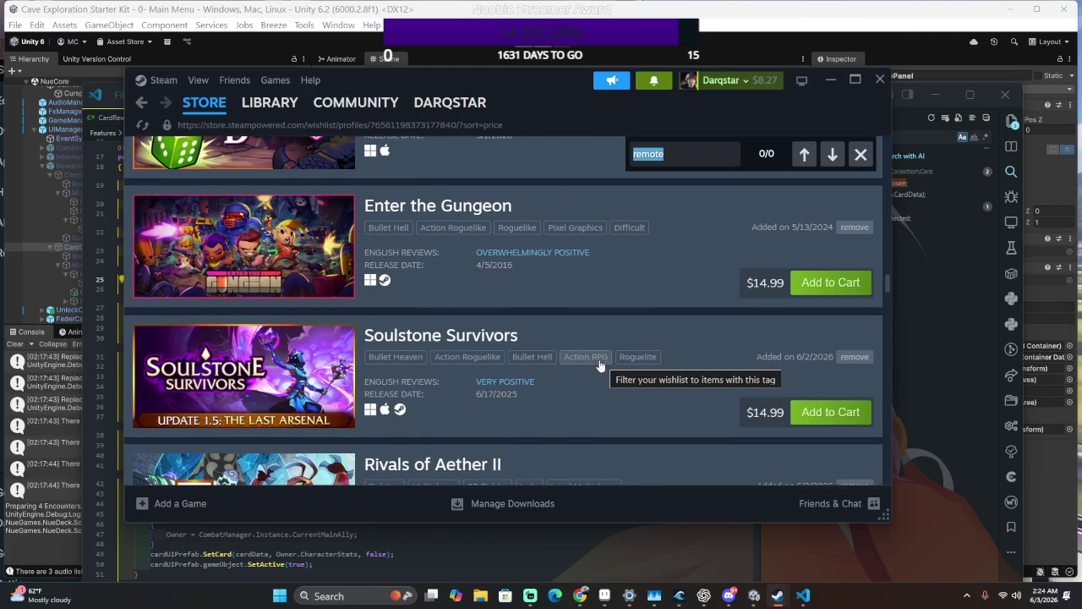
- Scroll to the bottom of the wishlist, then go back to the game library
{"action": "mouse_move", "coordinate": [332, 233]}
{"action": "scroll", "coordinate": [333, 232], "scroll_direction": "down", "scroll_amount": 3}
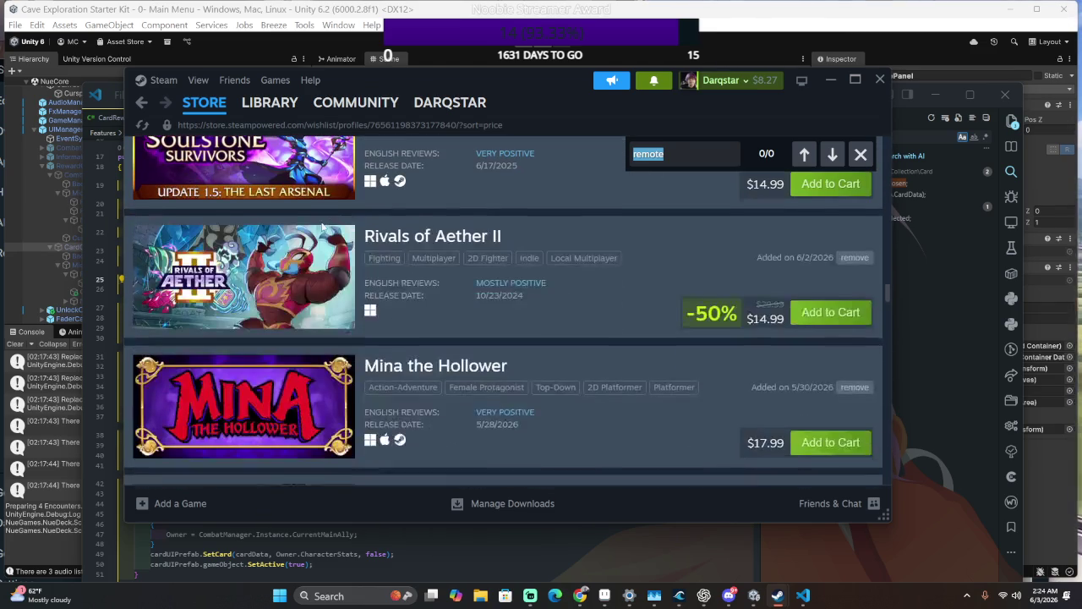
{"action": "scroll", "coordinate": [253, 358], "scroll_direction": "down", "scroll_amount": 1}
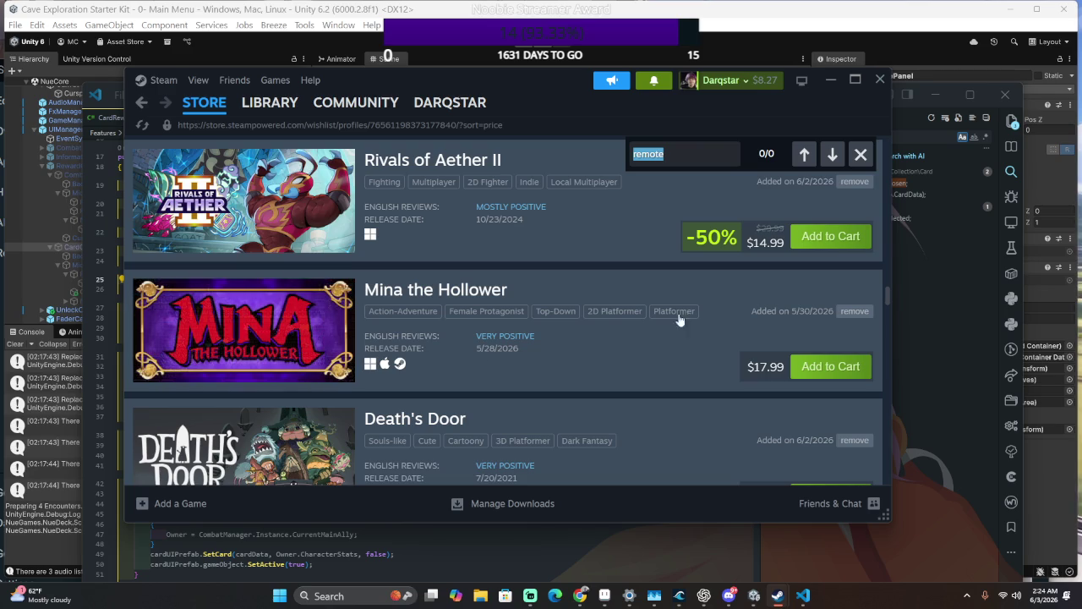
{"action": "scroll", "coordinate": [507, 213], "scroll_direction": "up", "scroll_amount": 4}
{"action": "scroll", "coordinate": [507, 211], "scroll_direction": "down", "scroll_amount": 10}
{"action": "scroll", "coordinate": [501, 218], "scroll_direction": "down", "scroll_amount": 10}
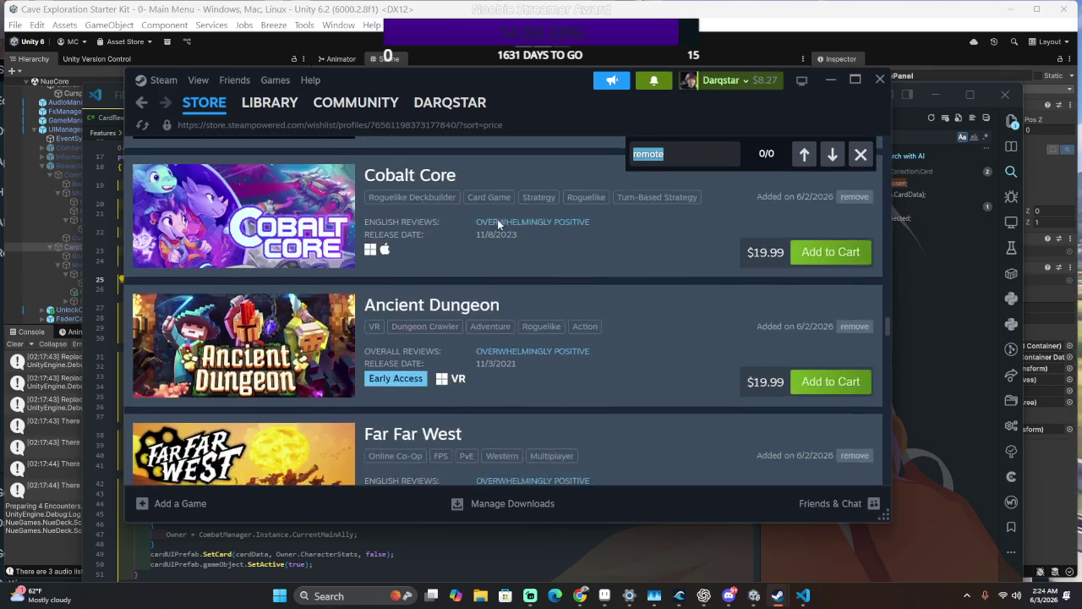
{"action": "scroll", "coordinate": [457, 219], "scroll_direction": "up", "scroll_amount": 2}
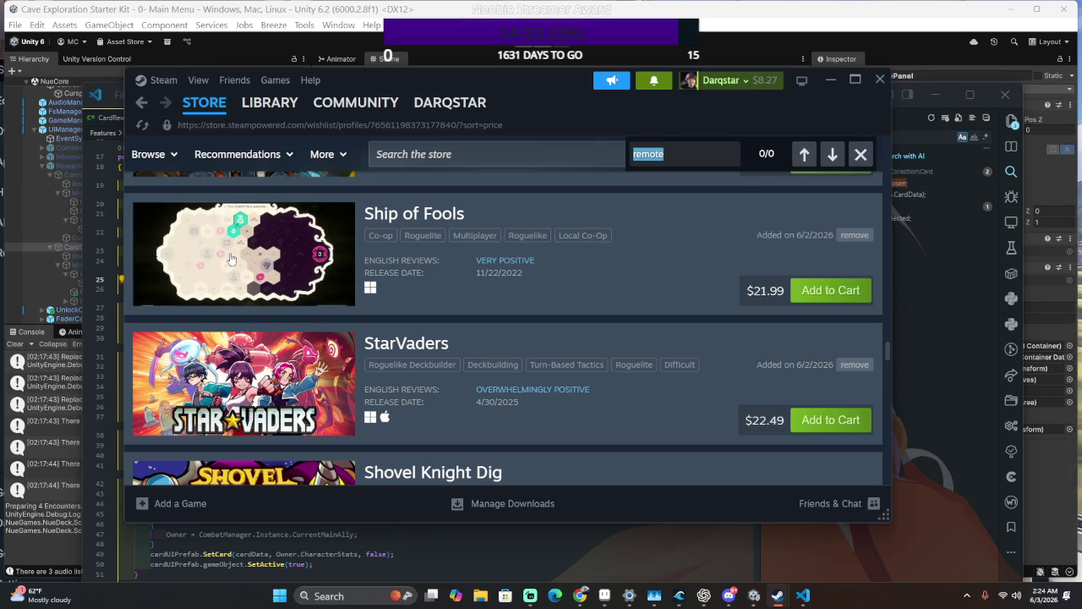
{"action": "left_click", "coordinate": [296, 108]}
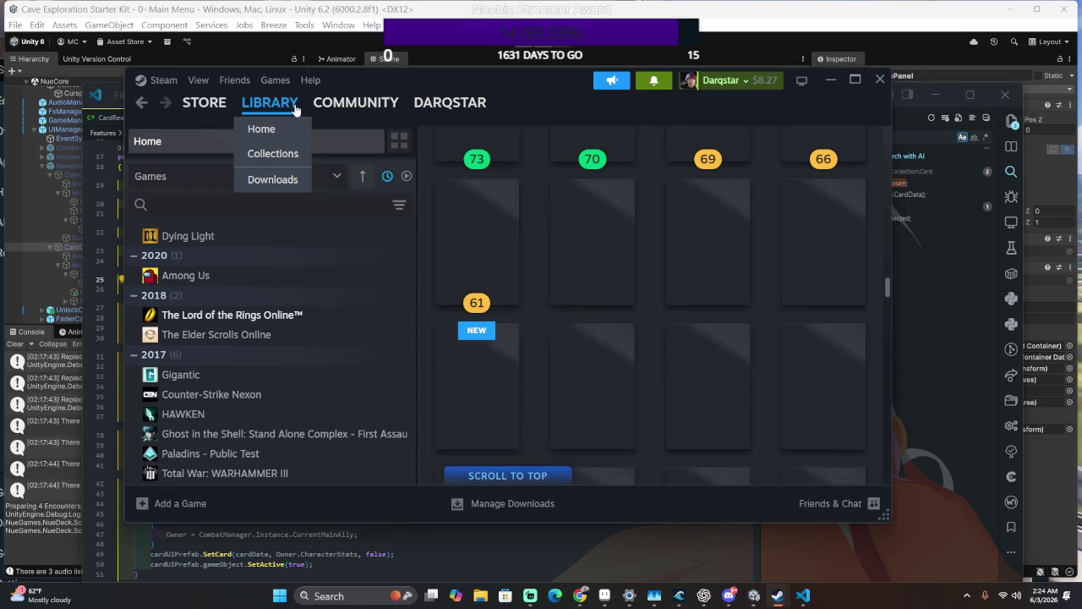
- Filter the library by 'V', launch Voidigo, and scroll its game page
{"action": "scroll", "coordinate": [254, 346], "scroll_direction": "up", "scroll_amount": 8}
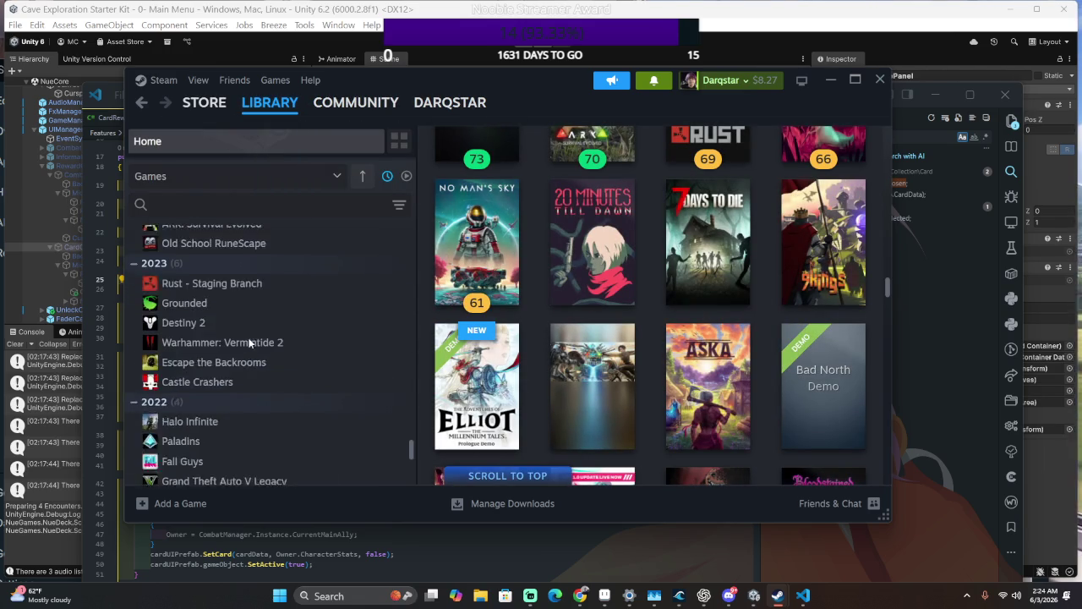
{"action": "left_click", "coordinate": [181, 204]}
{"action": "type", "text": "V"}
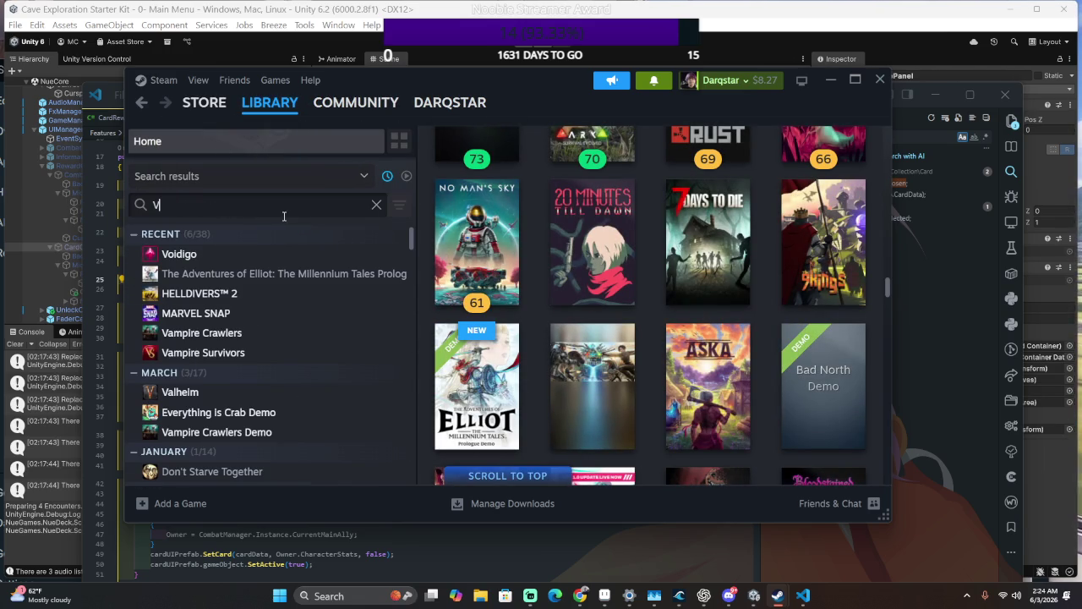
{"action": "double_click", "coordinate": [218, 253]}
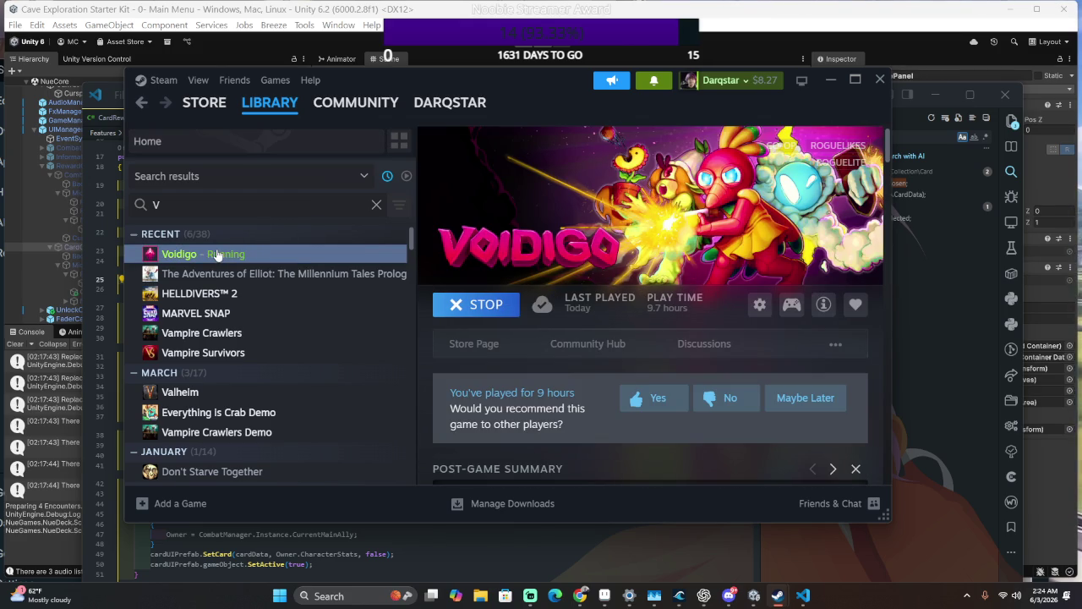
{"action": "scroll", "coordinate": [532, 369], "scroll_direction": "down", "scroll_amount": 5}
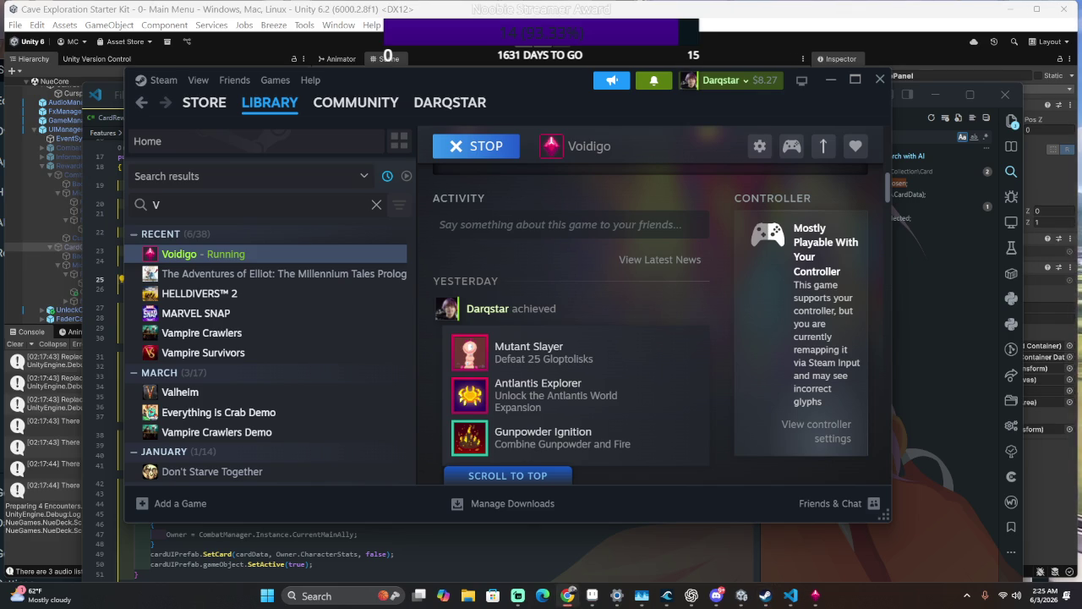
{"action": "key", "text": "super"}
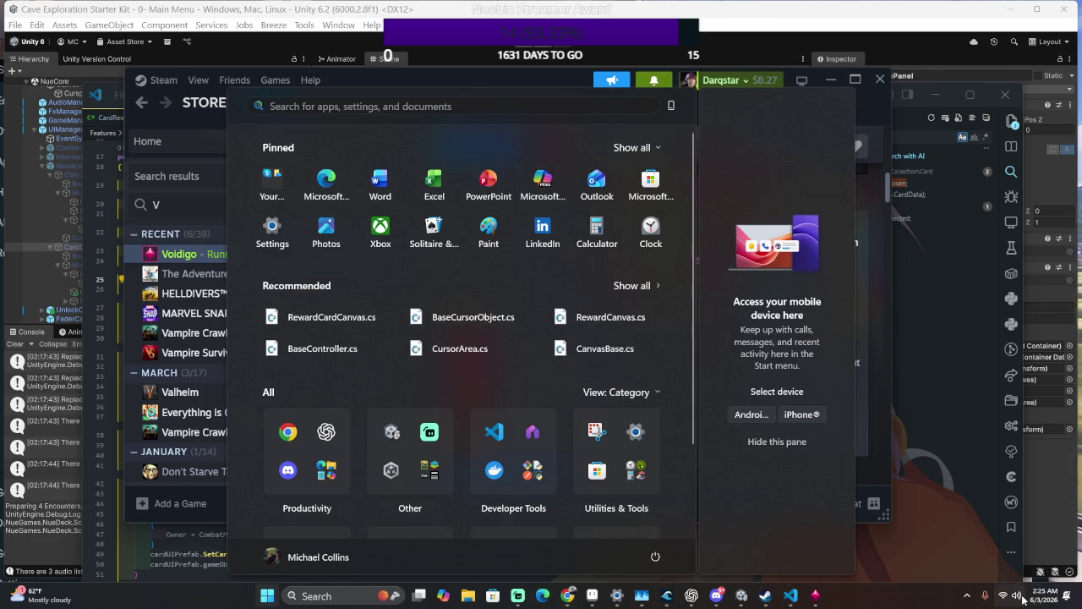
{"action": "left_click", "coordinate": [1023, 599]}
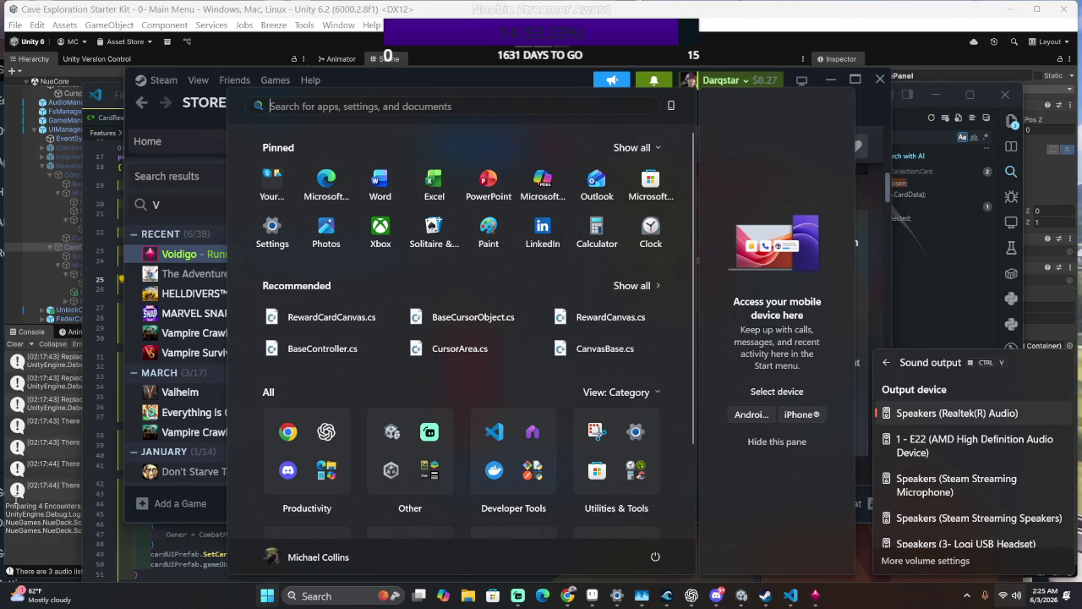
{"action": "left_click", "coordinate": [1032, 589]}
{"action": "left_click", "coordinate": [1011, 595]}
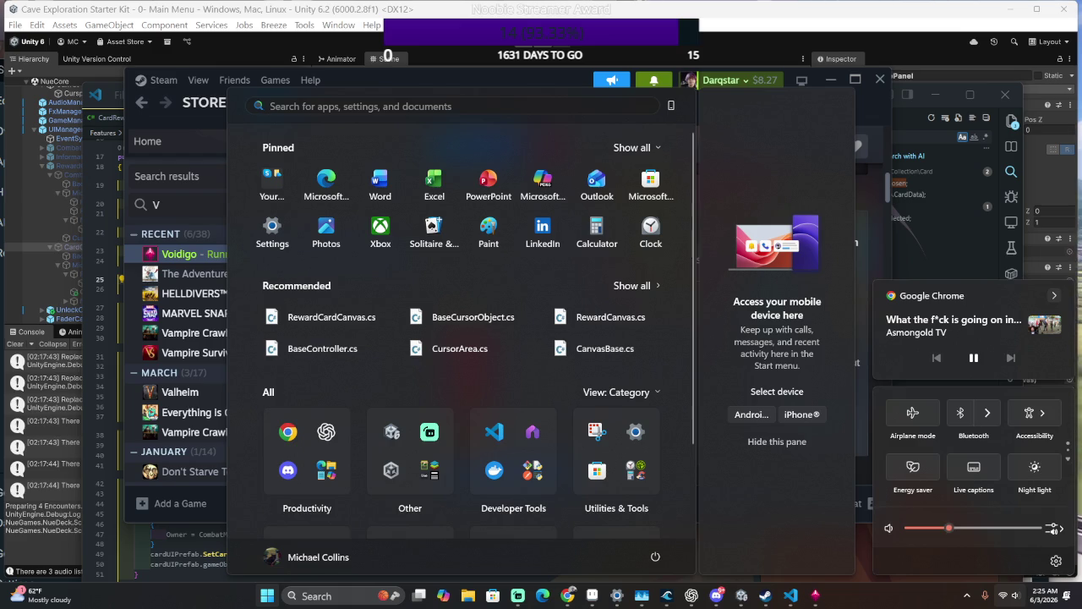
{"action": "key", "text": "Escape"}
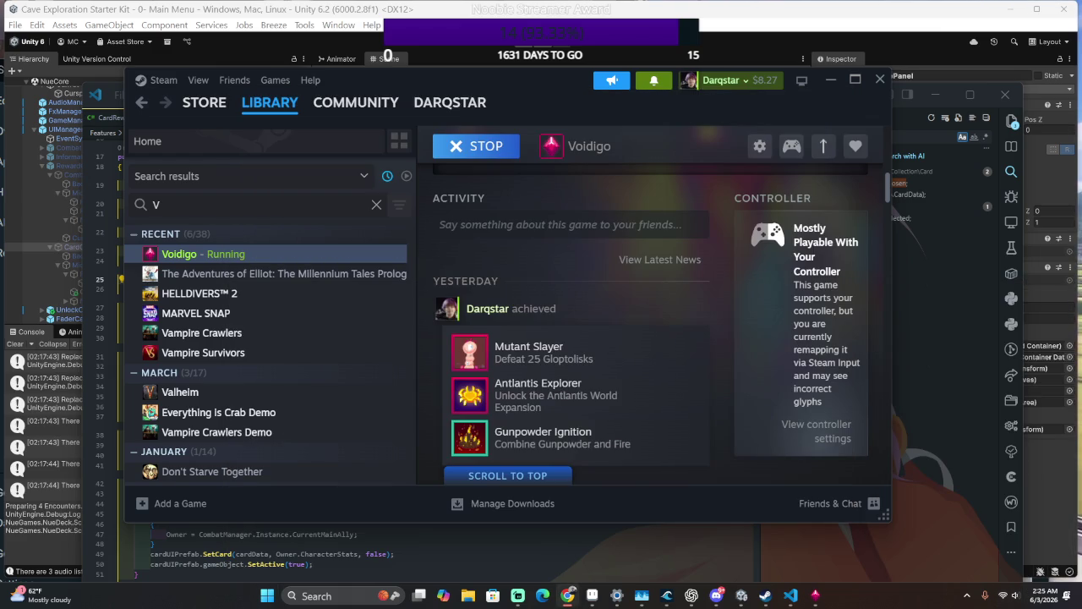
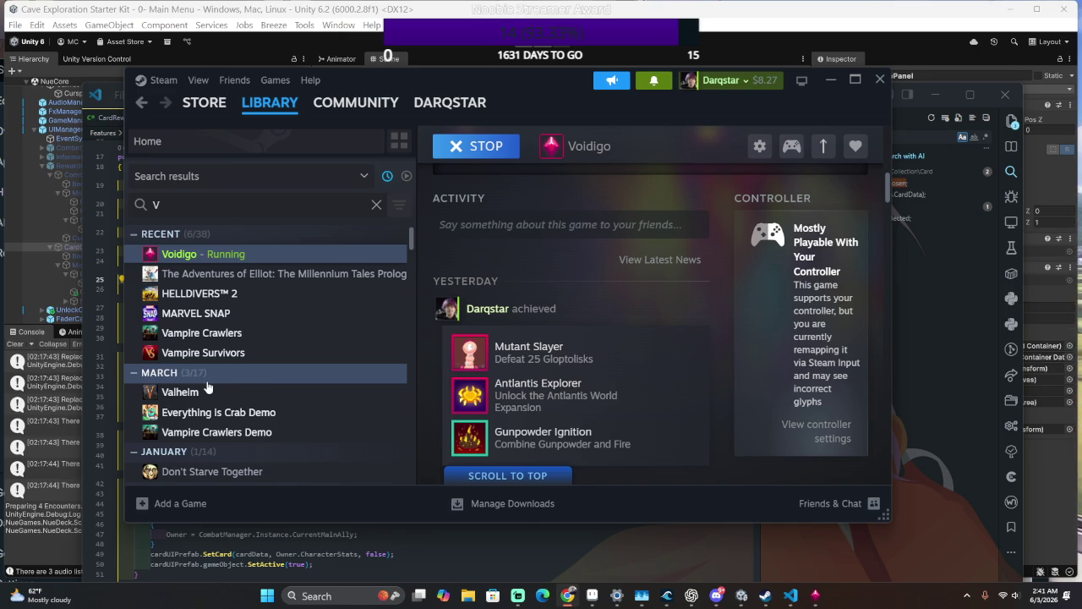
- Focus the running Voidigo from the Steam library, then choose PLAY and load save slot A
{"action": "mouse_move", "coordinate": [194, 384]}
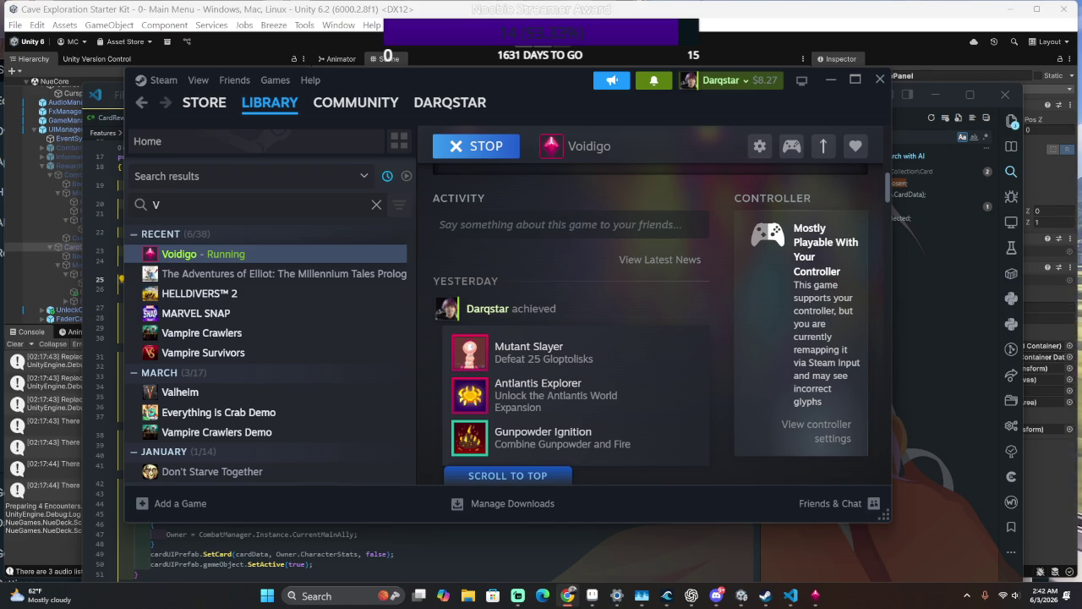
{"action": "scroll", "coordinate": [296, 404], "scroll_direction": "down", "scroll_amount": 1}
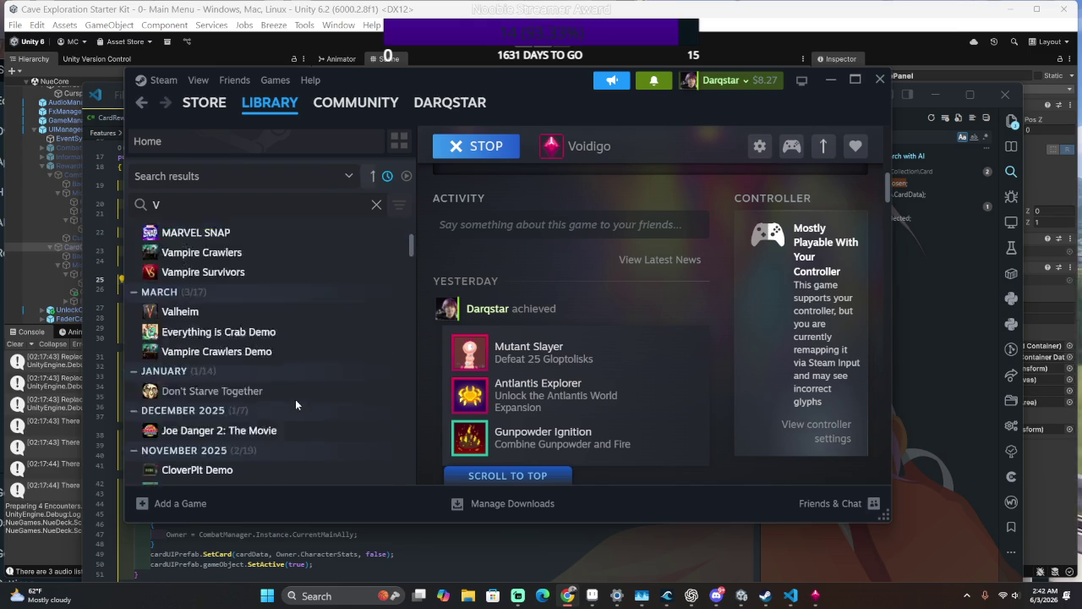
{"action": "scroll", "coordinate": [287, 396], "scroll_direction": "up", "scroll_amount": 1}
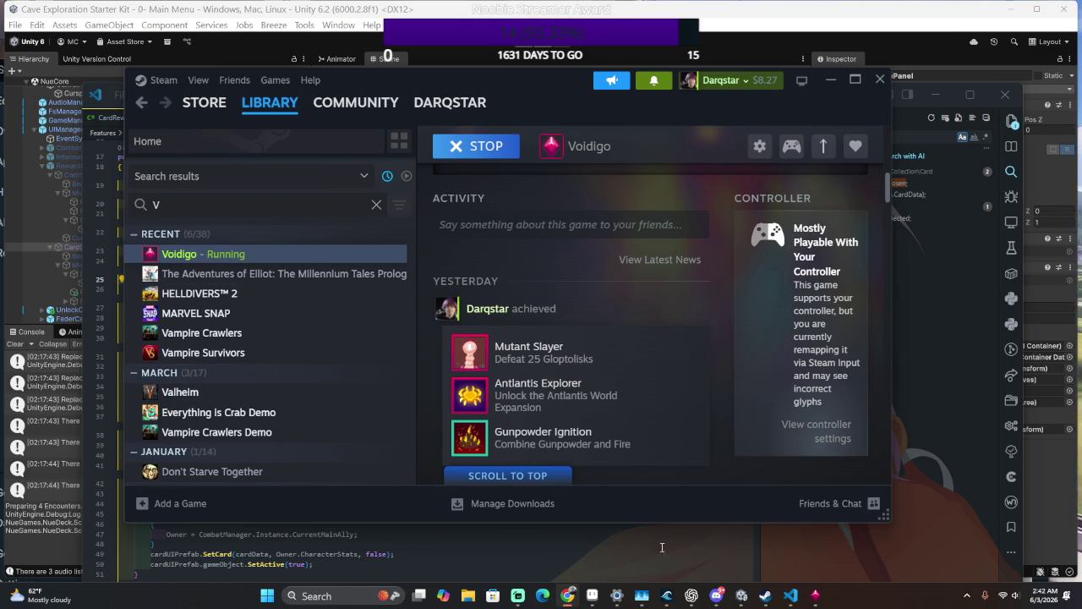
{"action": "left_click", "coordinate": [815, 596]}
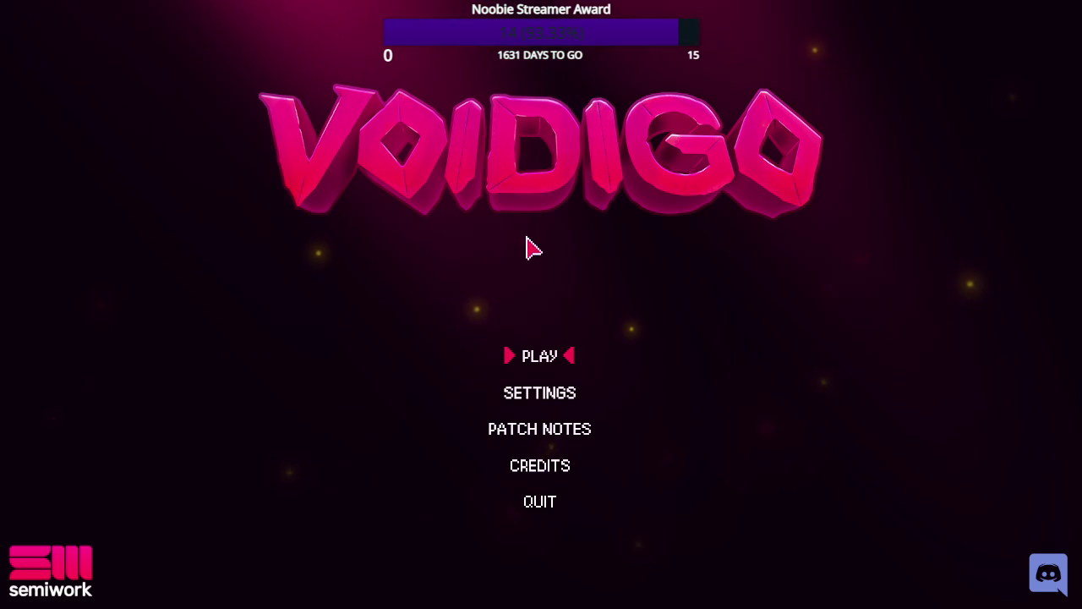
{"action": "left_click", "coordinate": [560, 361]}
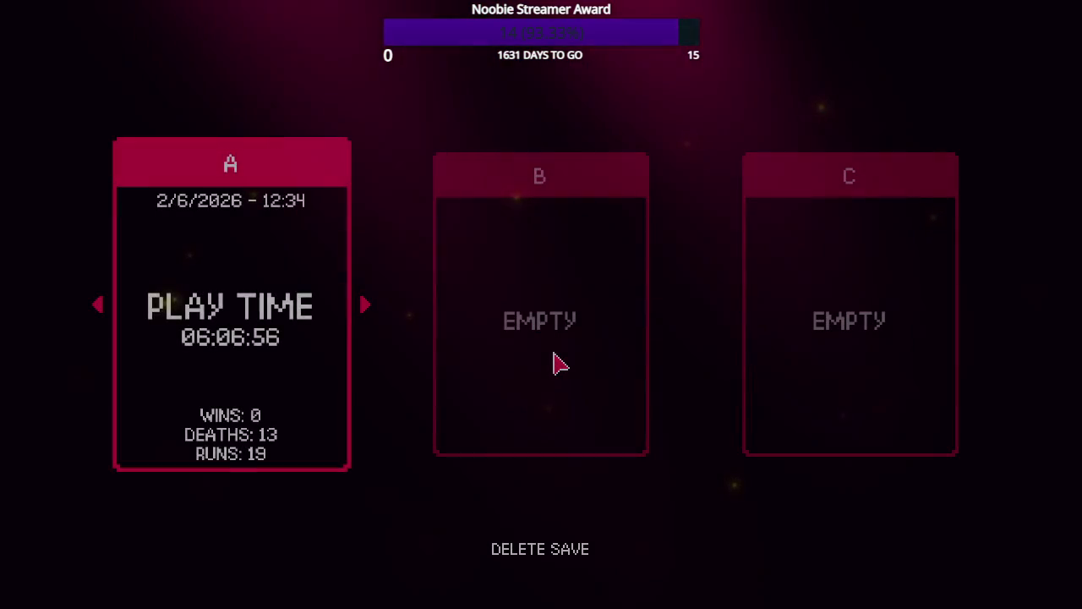
{"action": "left_click", "coordinate": [272, 326]}
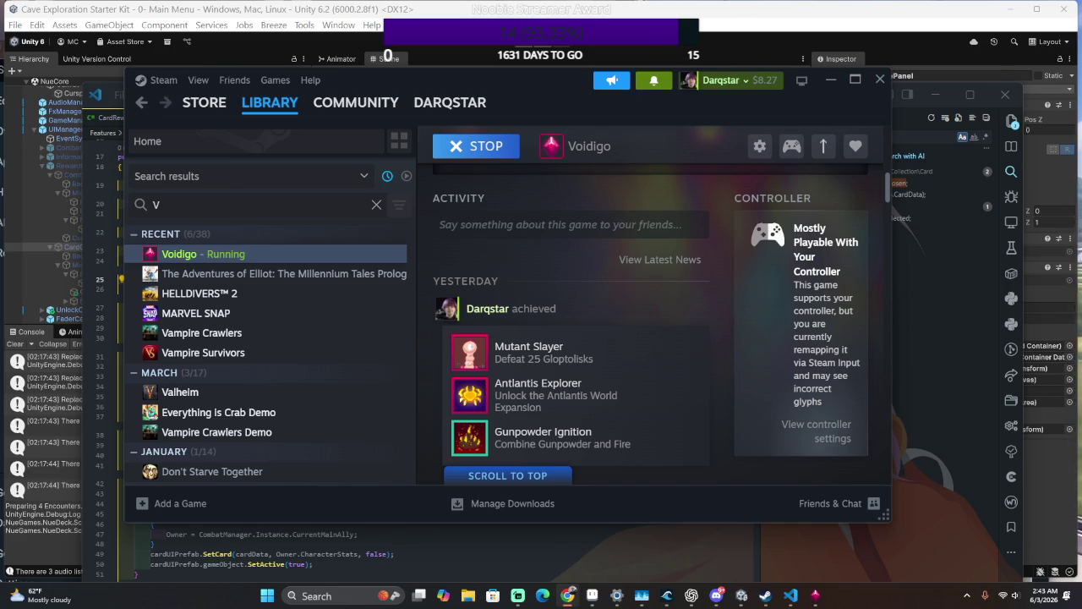
{"action": "key", "text": "alt+Tab"}
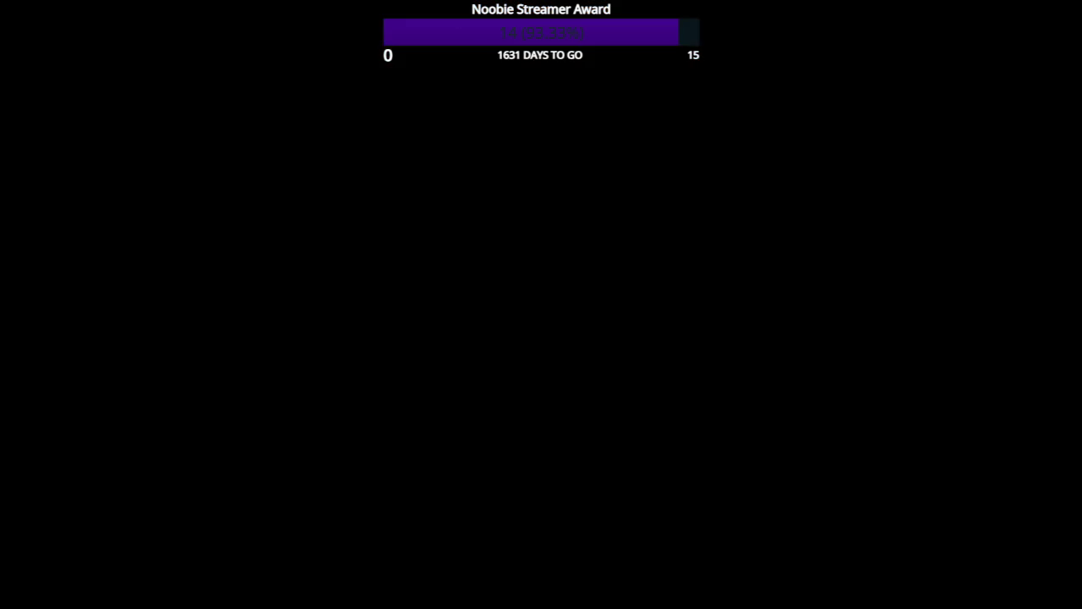
{"action": "key", "text": "alt+Tab"}
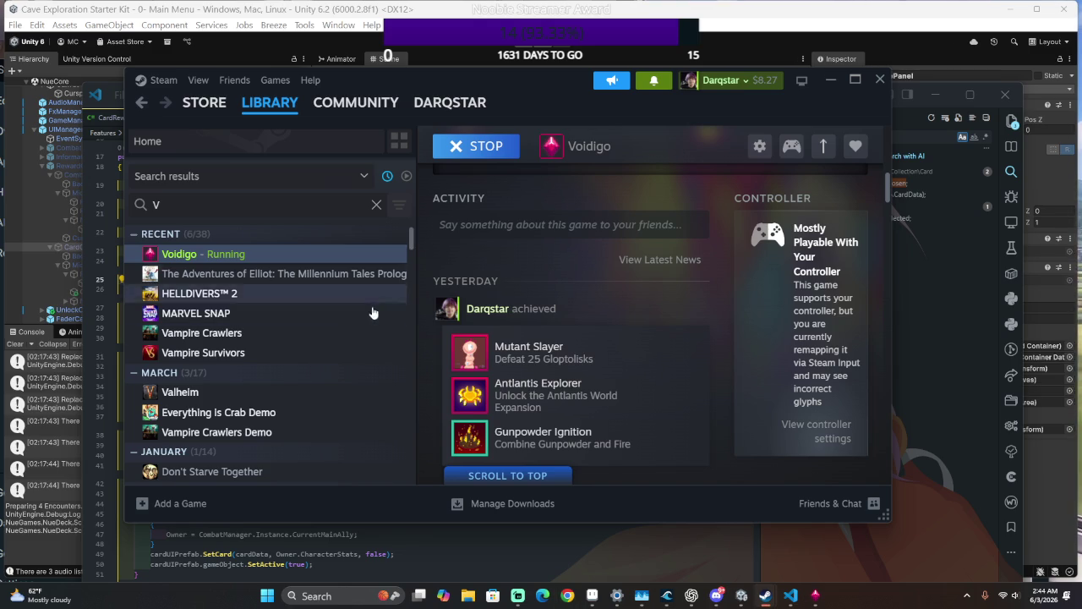
- Switch through the open windows back to the Voidigo game window
{"action": "key", "text": "alt+Tab"}
{"action": "key", "text": "alt+Tab"}
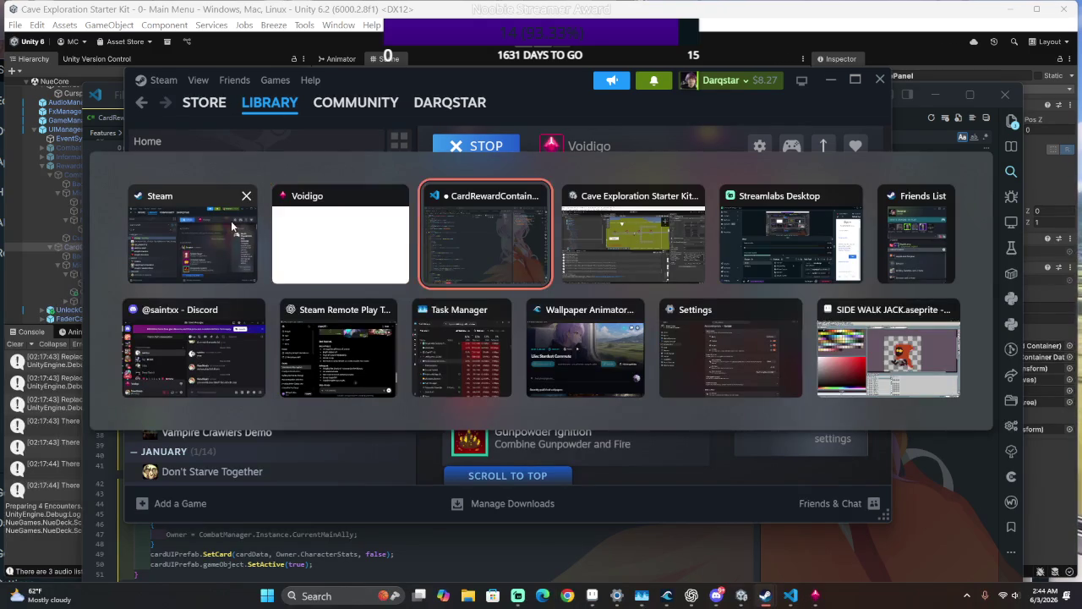
{"action": "left_click", "coordinate": [231, 221]}
{"action": "key", "text": "alt+Tab"}
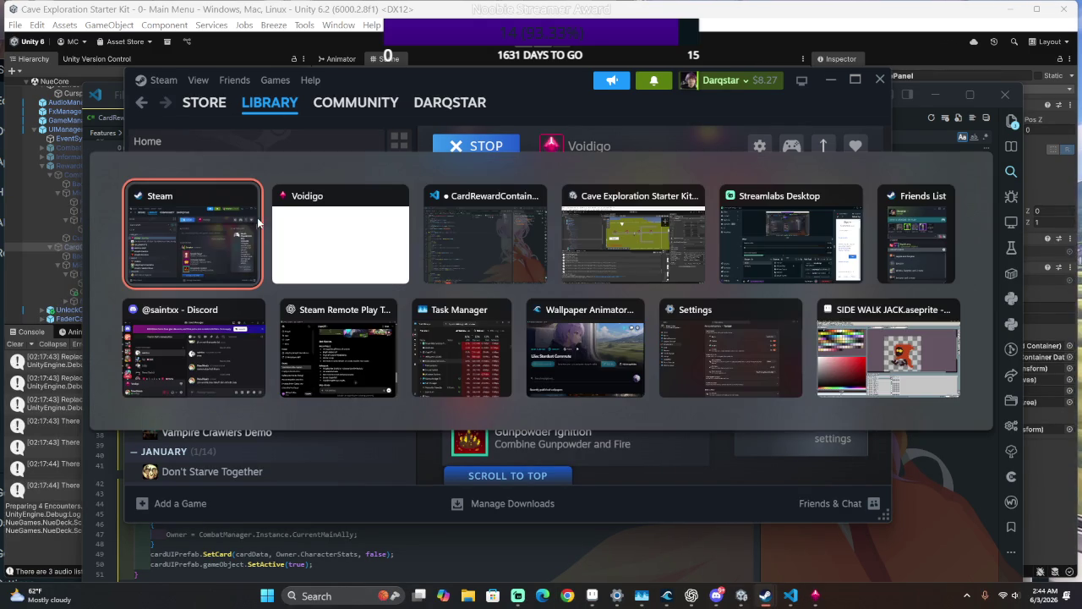
{"action": "left_click", "coordinate": [345, 230]}
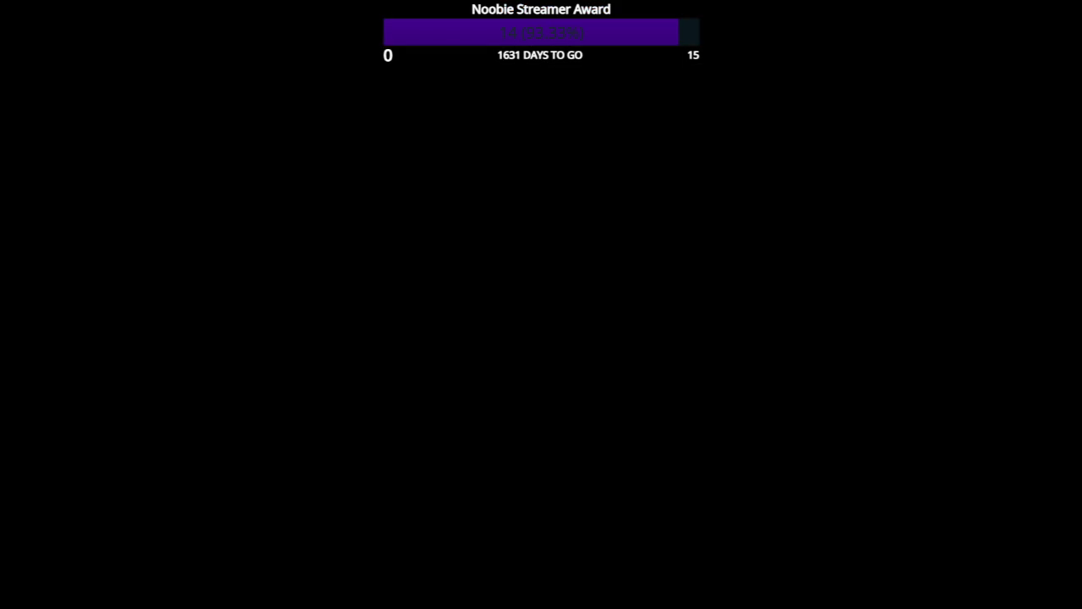
- Walk up and right through the level while shooting, then bring up the window switcher
{"action": "key", "text": "w"}
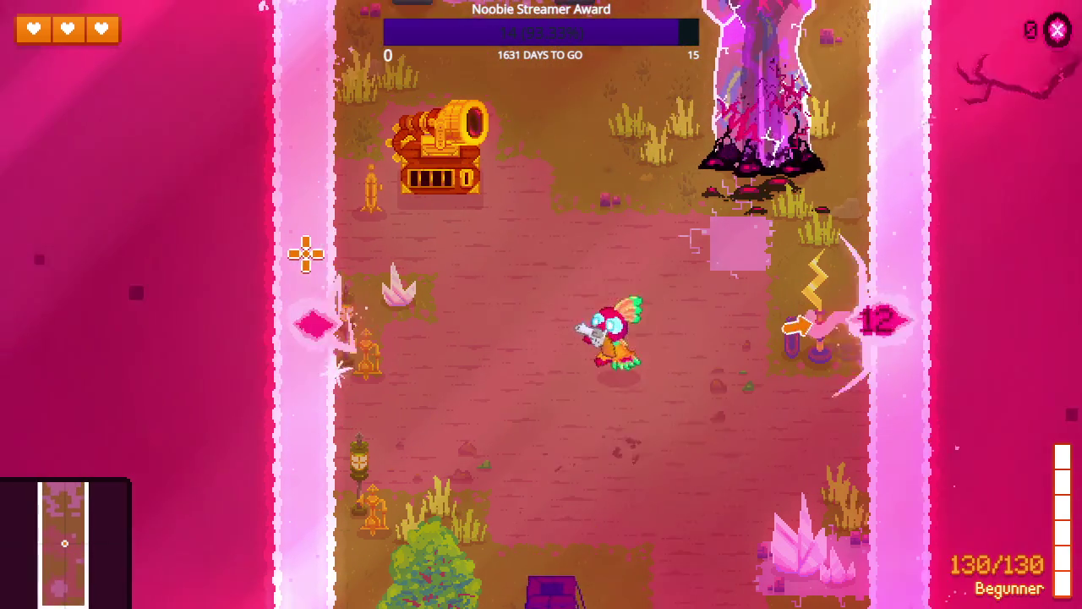
{"action": "left_click", "coordinate": [446, 328]}
{"action": "key", "text": "d"}
{"action": "left_click", "coordinate": [447, 328]}
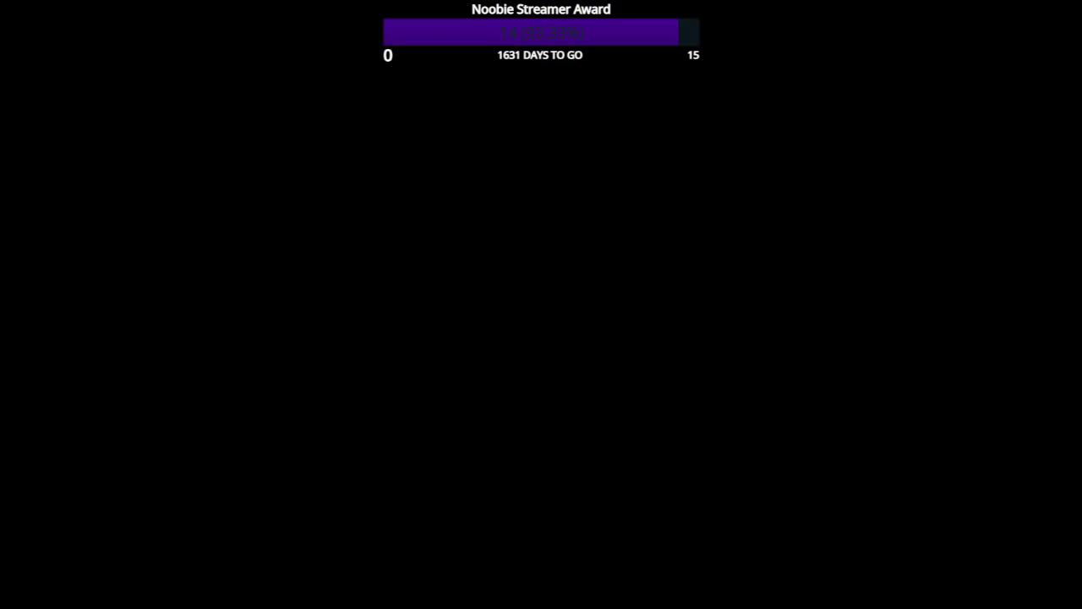
{"action": "key", "text": "alt+Tab"}
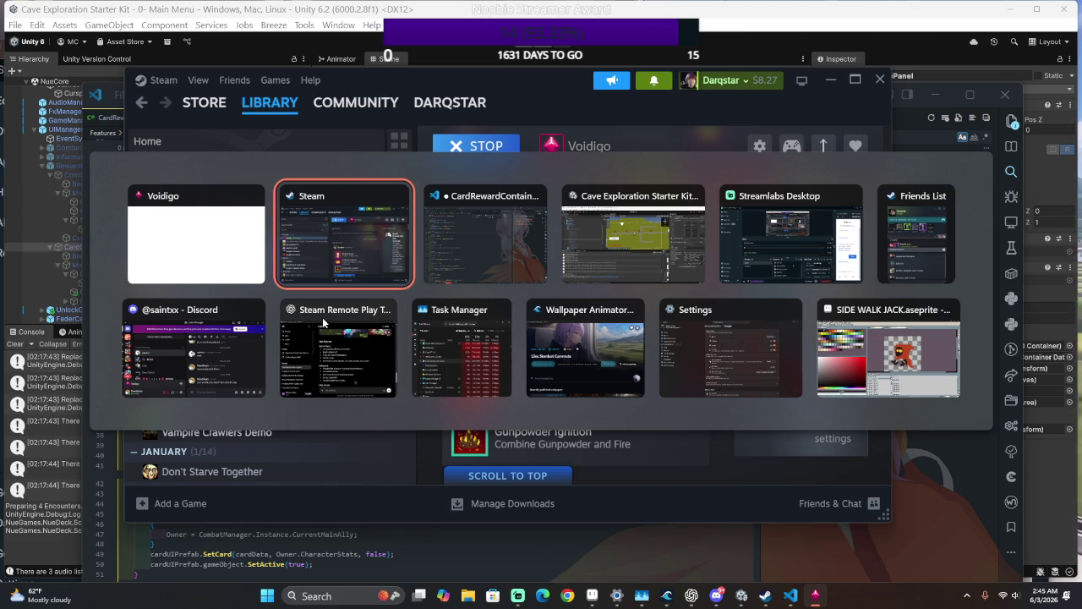
- Choose the Steam window thumbnail in the Alt+Tab switcher
{"action": "mouse_move", "coordinate": [254, 316]}
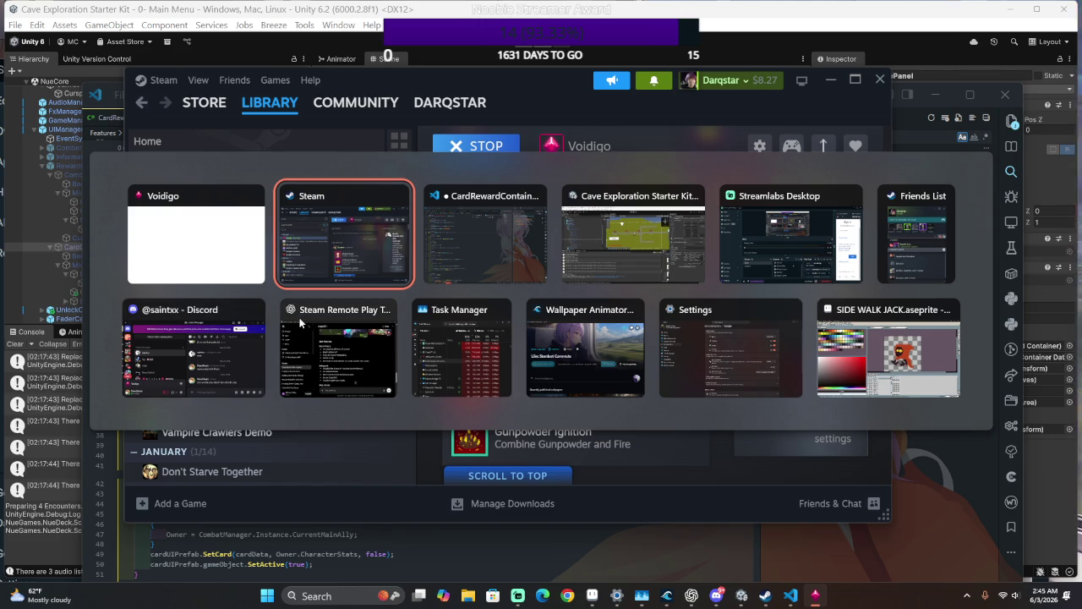
{"action": "left_click", "coordinate": [414, 282]}
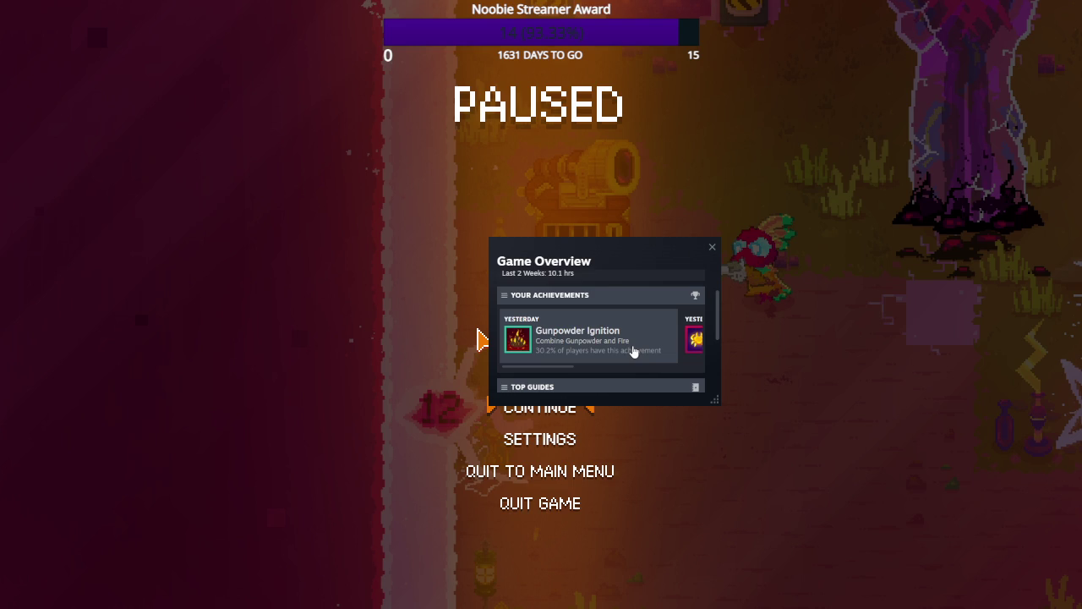
- Scroll through Voidigo's Game Overview panel in the Steam overlay
{"action": "scroll", "coordinate": [631, 352], "scroll_direction": "down", "scroll_amount": 3}
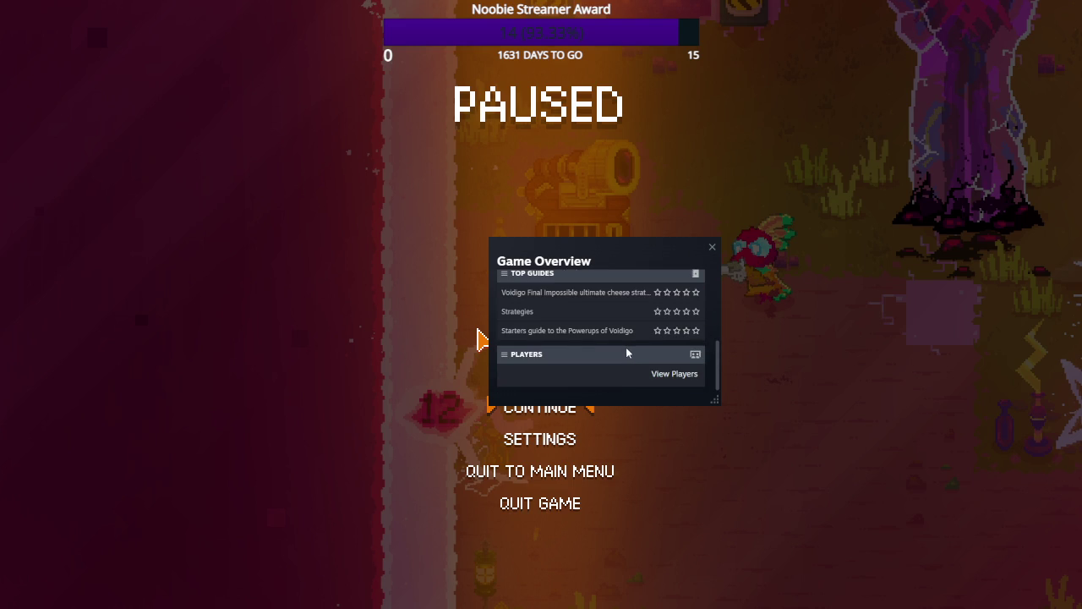
{"action": "scroll", "coordinate": [585, 350], "scroll_direction": "up", "scroll_amount": 3}
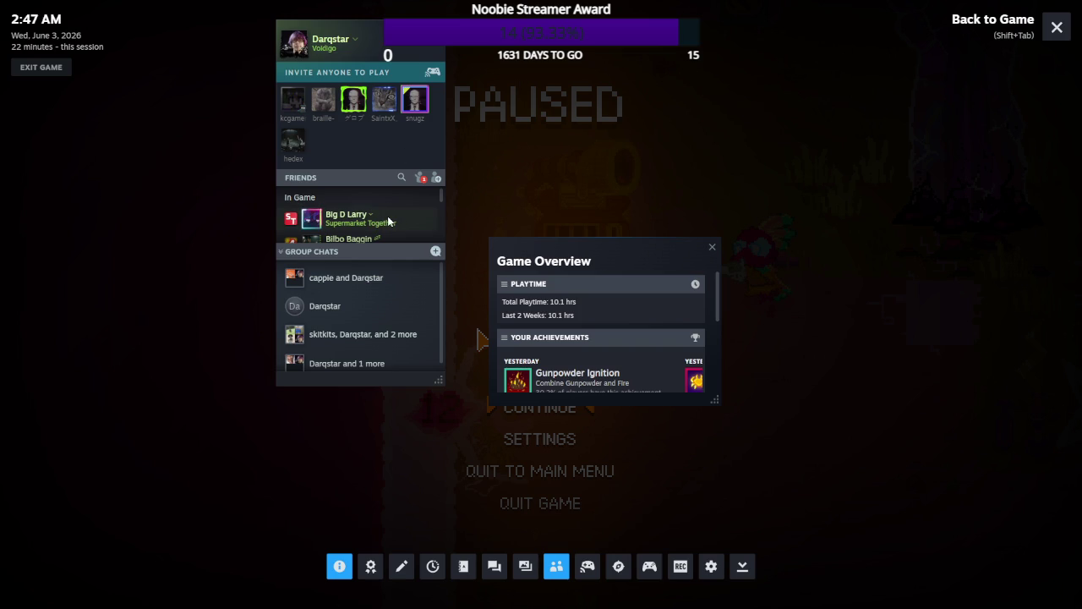
- Enlarge the overlay's Friends panel so more friends are listed
{"action": "scroll", "coordinate": [388, 221], "scroll_direction": "down", "scroll_amount": 1}
{"action": "scroll", "coordinate": [389, 221], "scroll_direction": "up", "scroll_amount": 1}
{"action": "scroll", "coordinate": [406, 216], "scroll_direction": "down", "scroll_amount": 4}
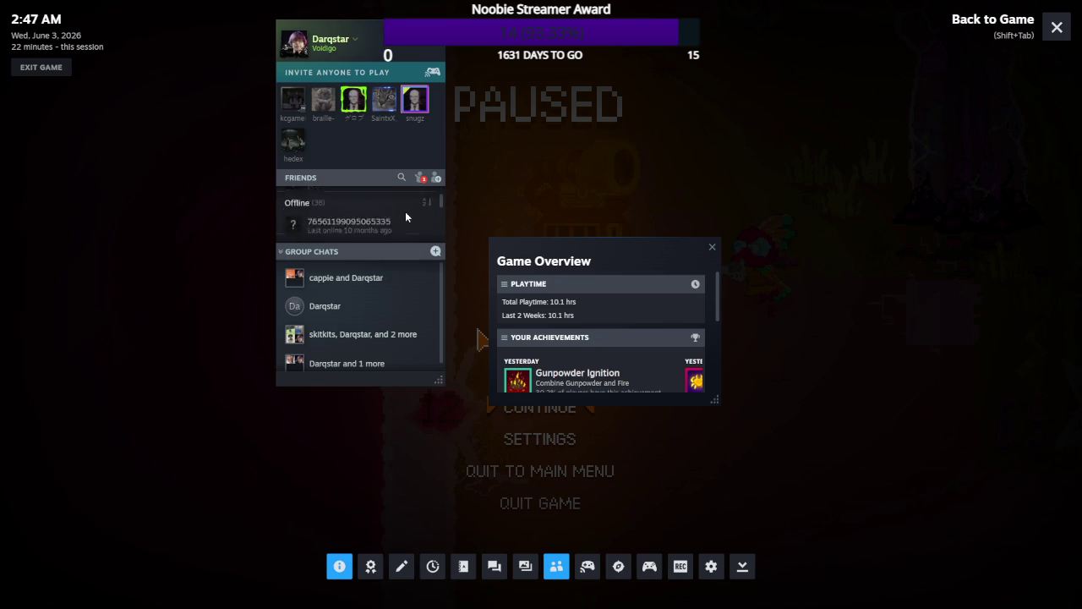
{"action": "scroll", "coordinate": [405, 216], "scroll_direction": "up", "scroll_amount": 1}
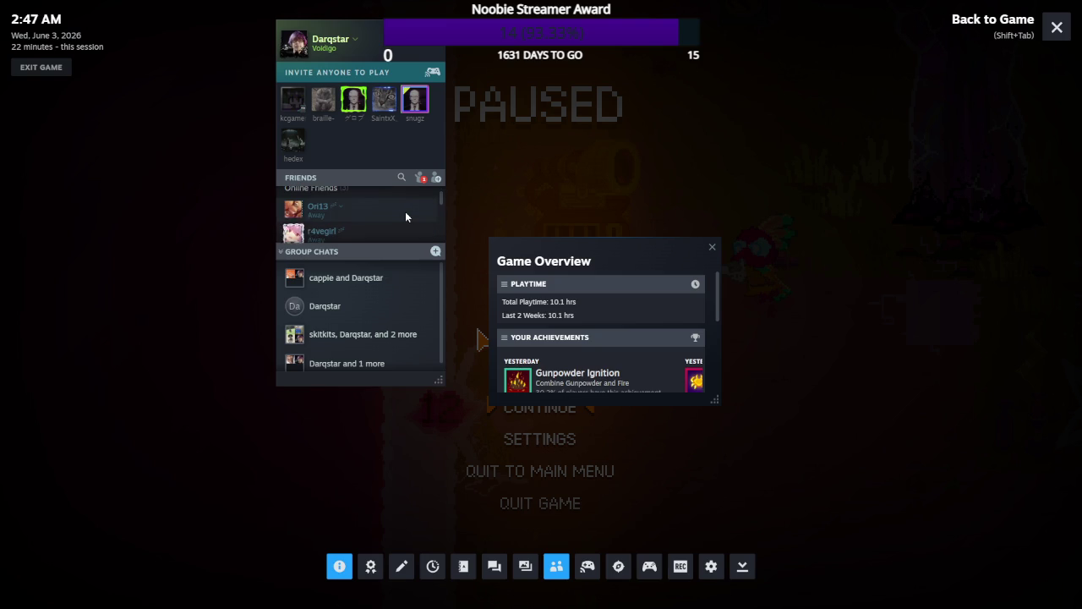
{"action": "scroll", "coordinate": [405, 217], "scroll_direction": "up", "scroll_amount": 3}
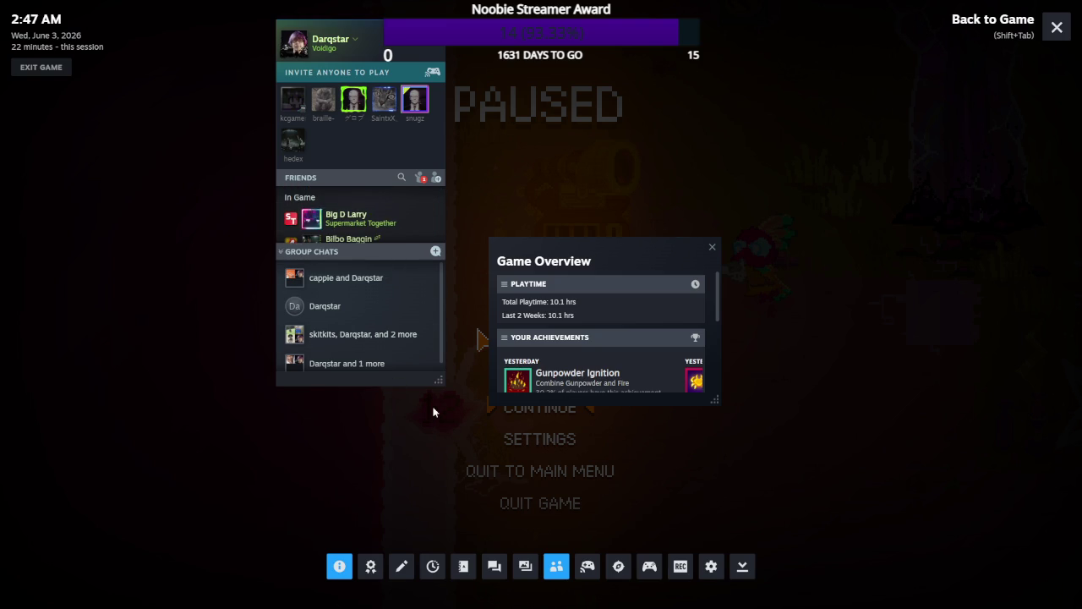
{"action": "mouse_move", "coordinate": [435, 379]}
{"action": "left_mouse_down"}
{"action": "mouse_move", "coordinate": [411, 502]}
{"action": "mouse_move", "coordinate": [446, 583]}
{"action": "mouse_move", "coordinate": [543, 604]}
{"action": "mouse_move", "coordinate": [513, 595]}
{"action": "left_mouse_up"}
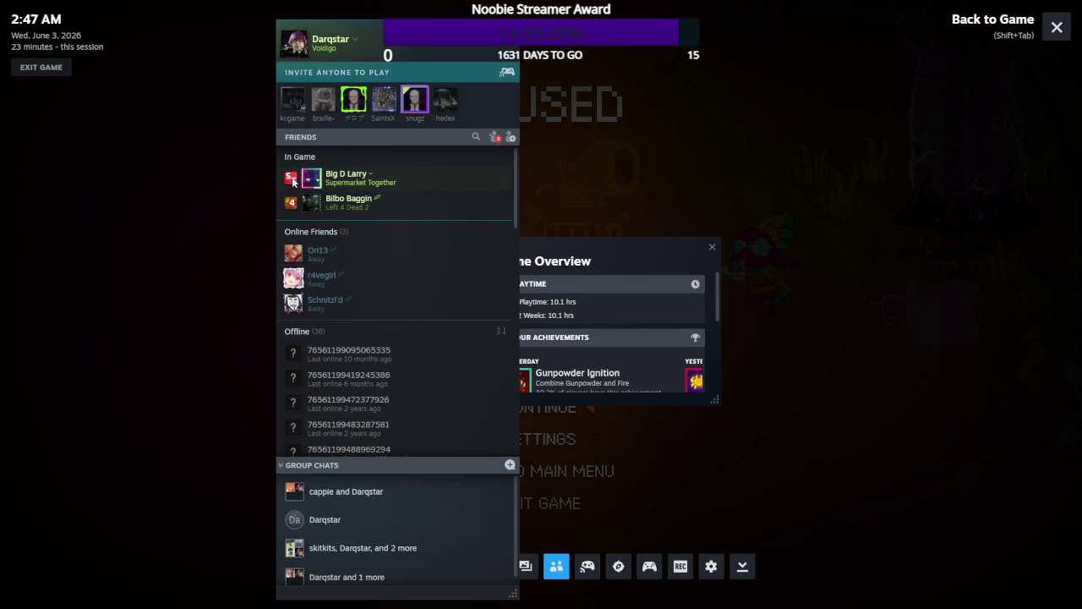
- Invite the in-game friend to Remote Play Together for Voidigo and close the overlay
{"action": "right_click", "coordinate": [371, 179]}
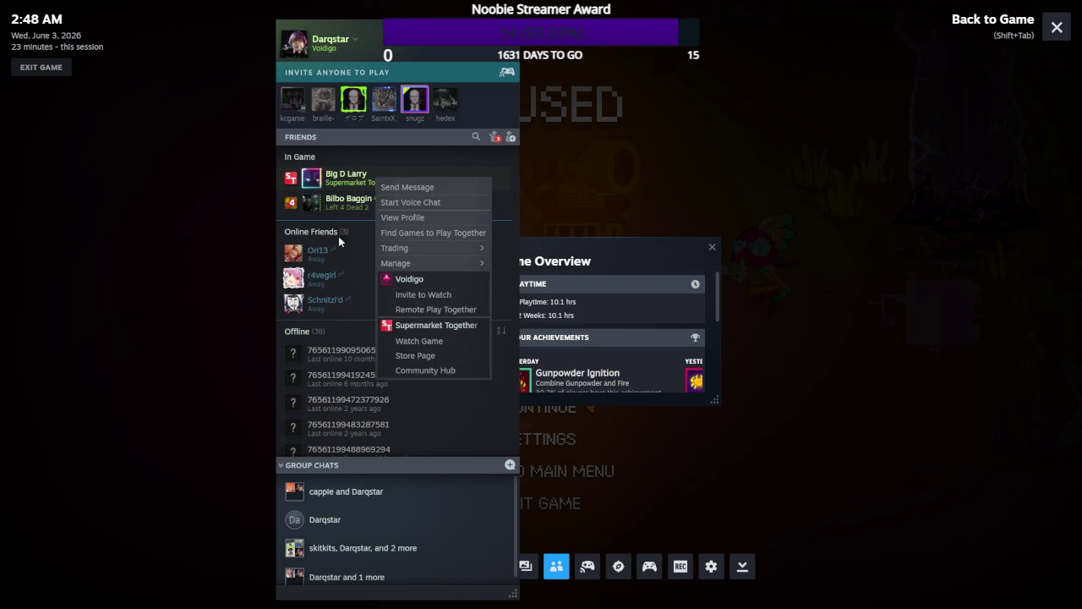
{"action": "left_click", "coordinate": [435, 310]}
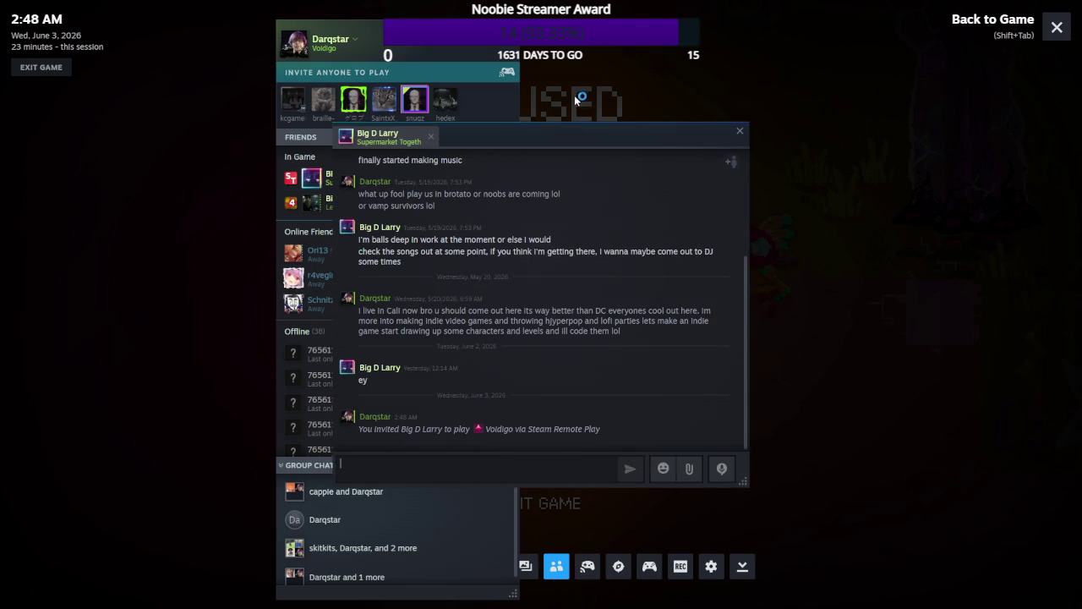
{"action": "key", "text": "shift+Tab"}
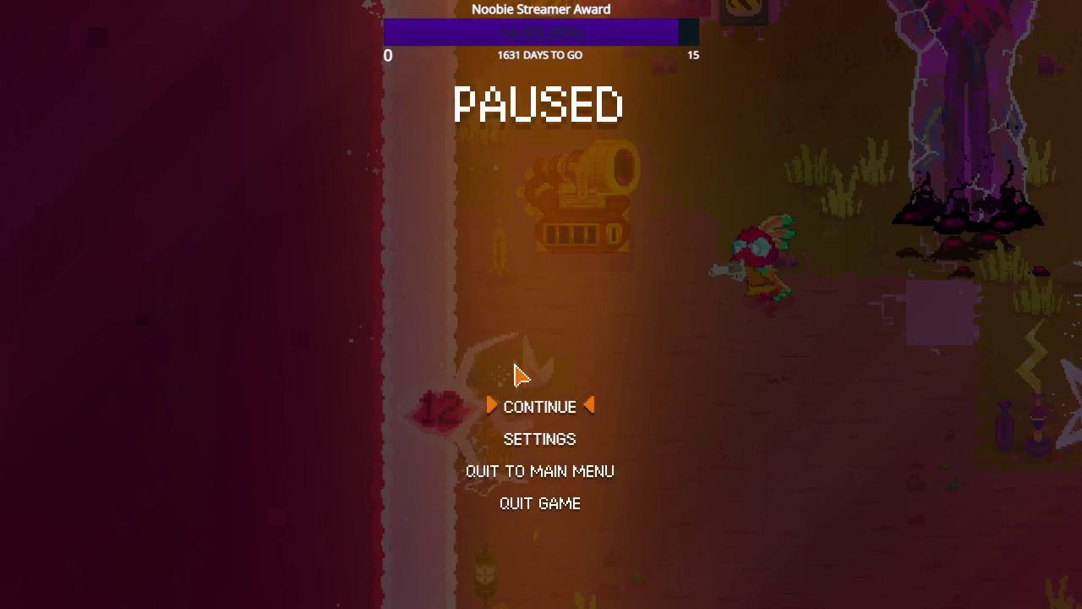
- Resume the game and walk between the cannon, the Tutorial portal and the Antivoid pillar
{"action": "left_click", "coordinate": [519, 397]}
{"action": "key", "text": "w+a"}
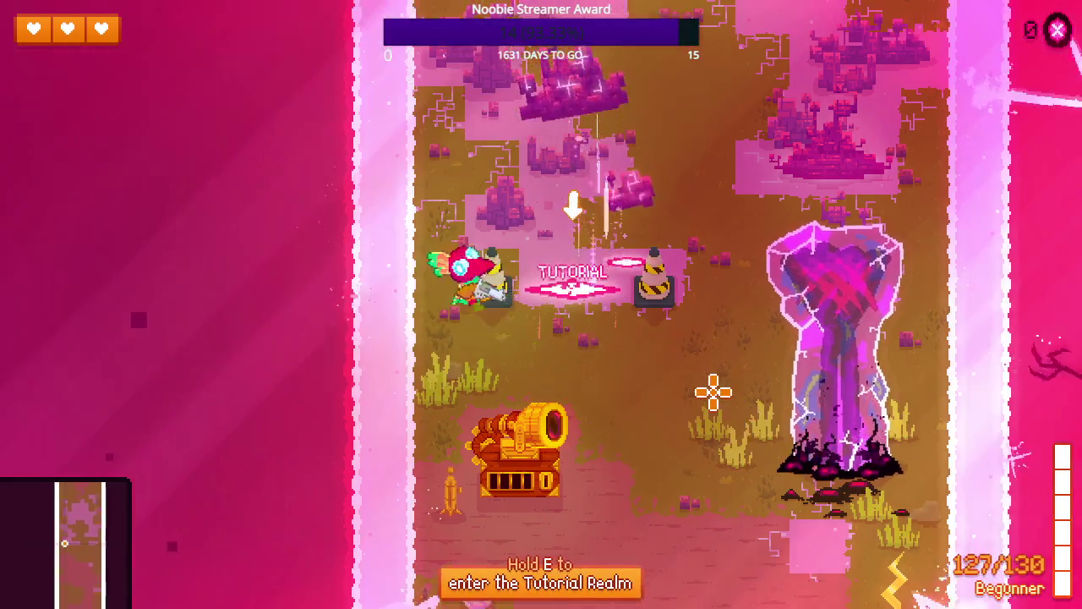
{"action": "key", "text": "d"}
{"action": "key", "text": "s"}
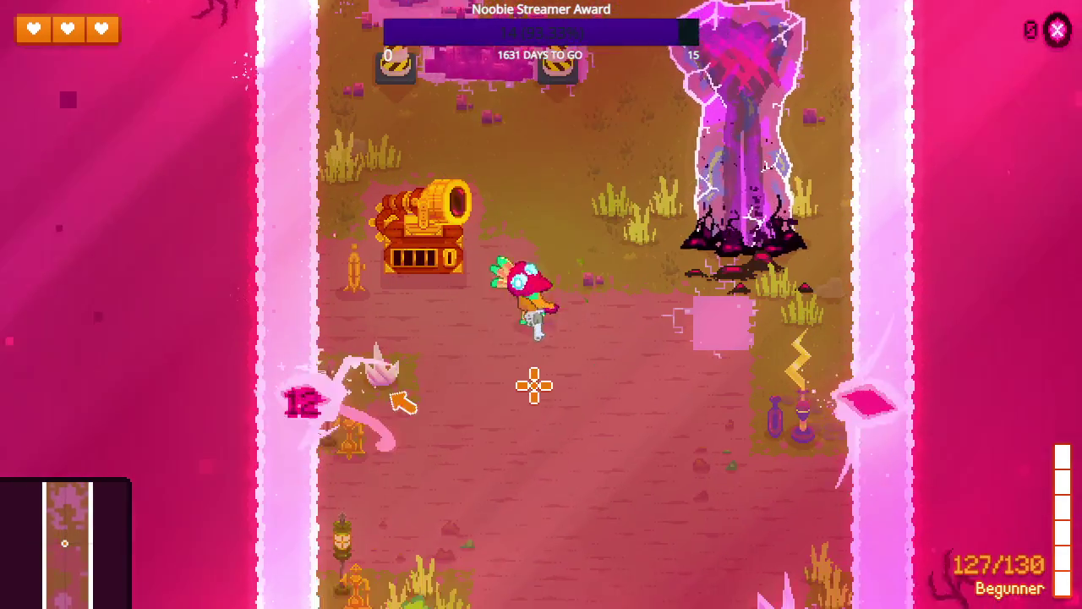
{"action": "key", "text": "a"}
{"action": "key", "text": "w"}
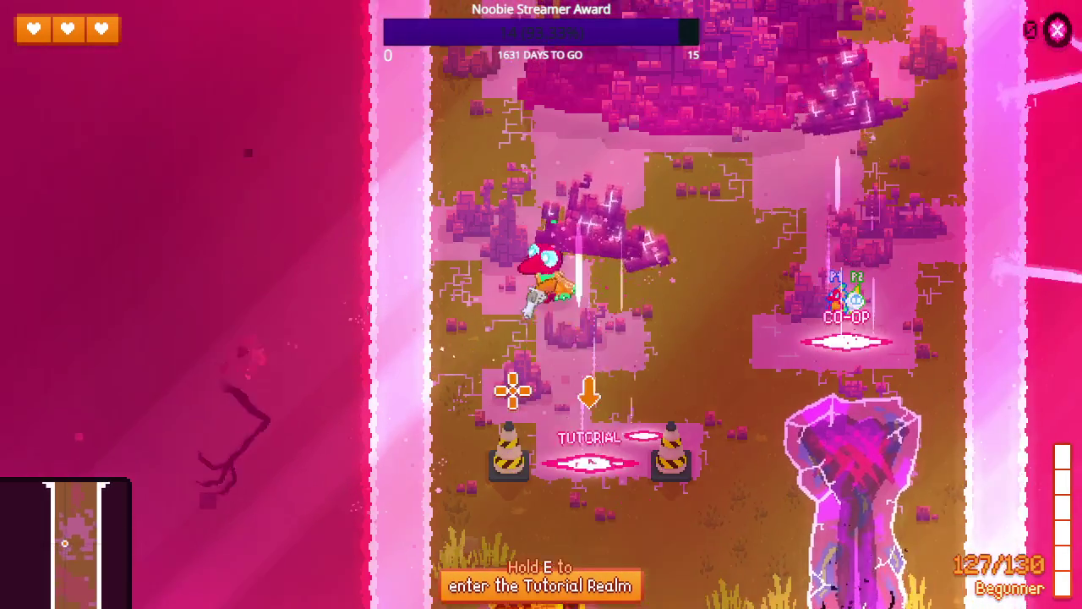
{"action": "key", "text": "a"}
{"action": "key", "text": "s"}
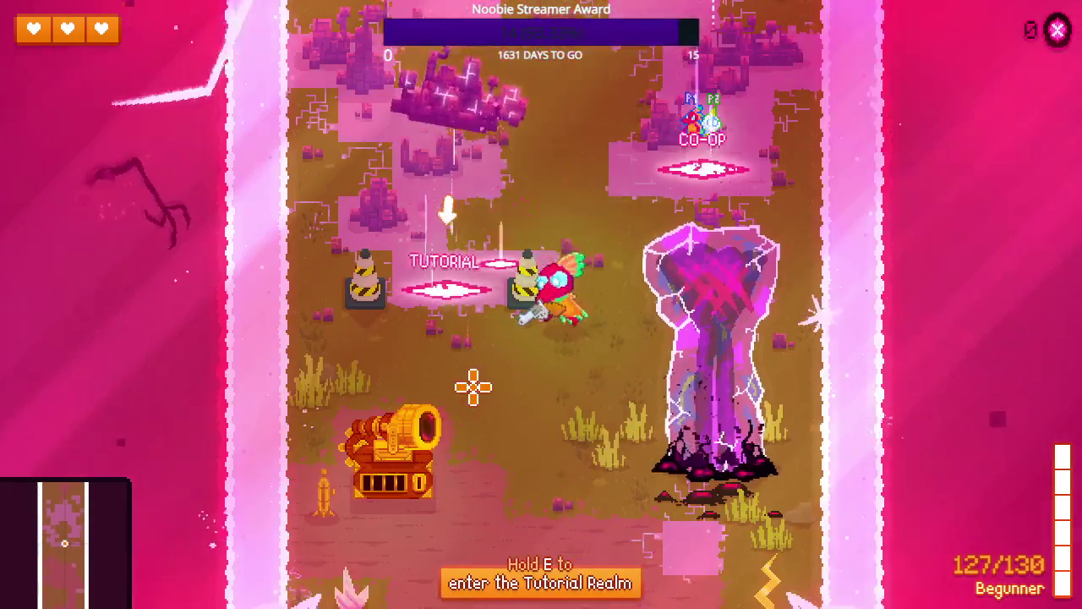
{"action": "key", "text": "d"}
{"action": "key", "text": "s"}
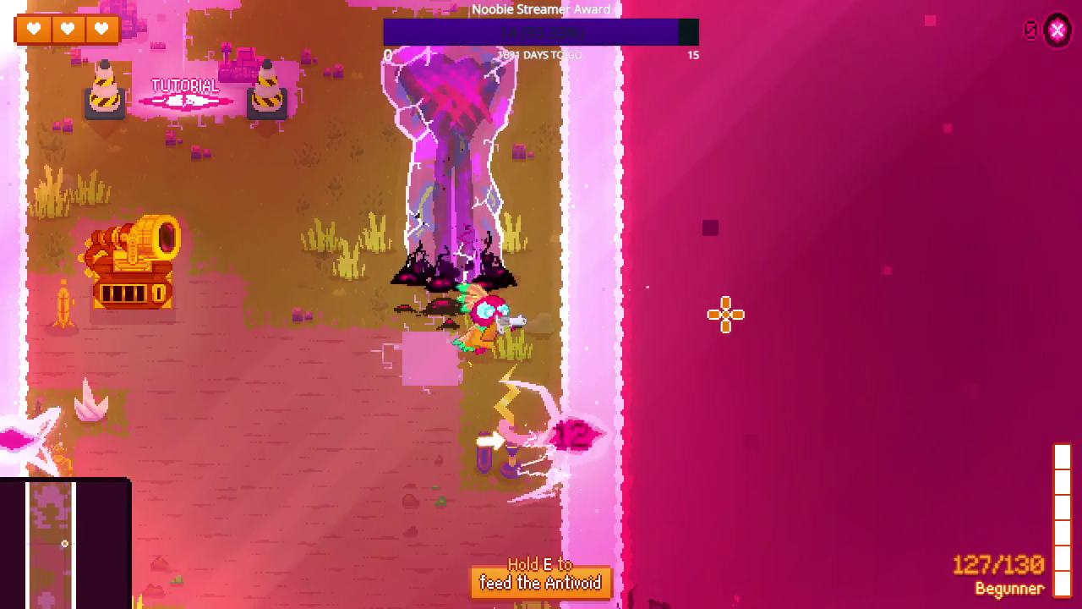
{"action": "key", "text": "w"}
{"action": "key", "text": "a"}
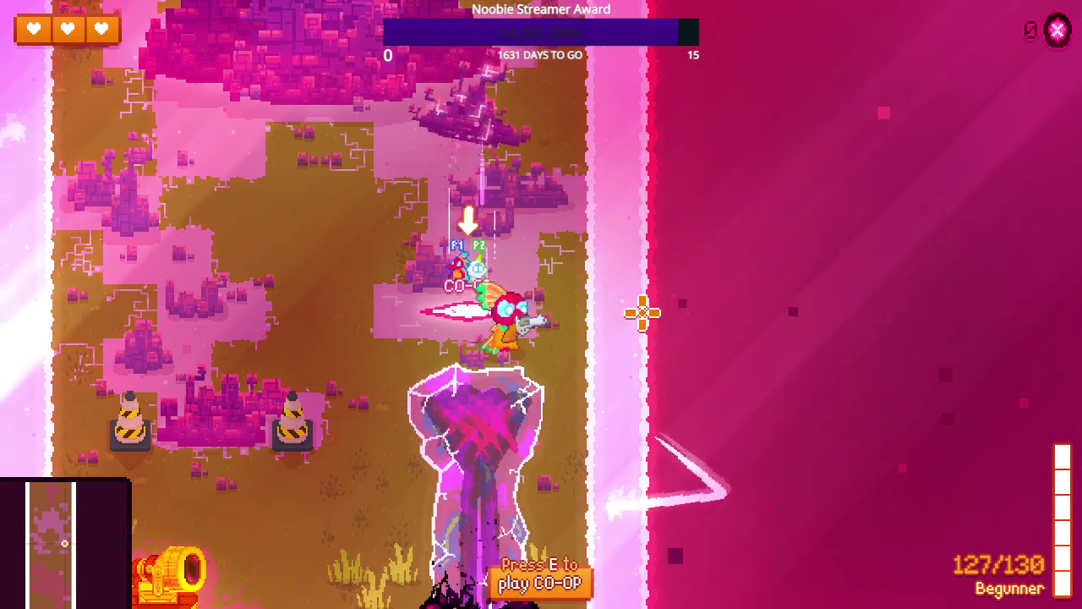
- Roam the camp past the tutorial cones and crystal bushes, heading up toward the boss creature
{"action": "key", "text": "a"}
{"action": "key", "text": "w"}
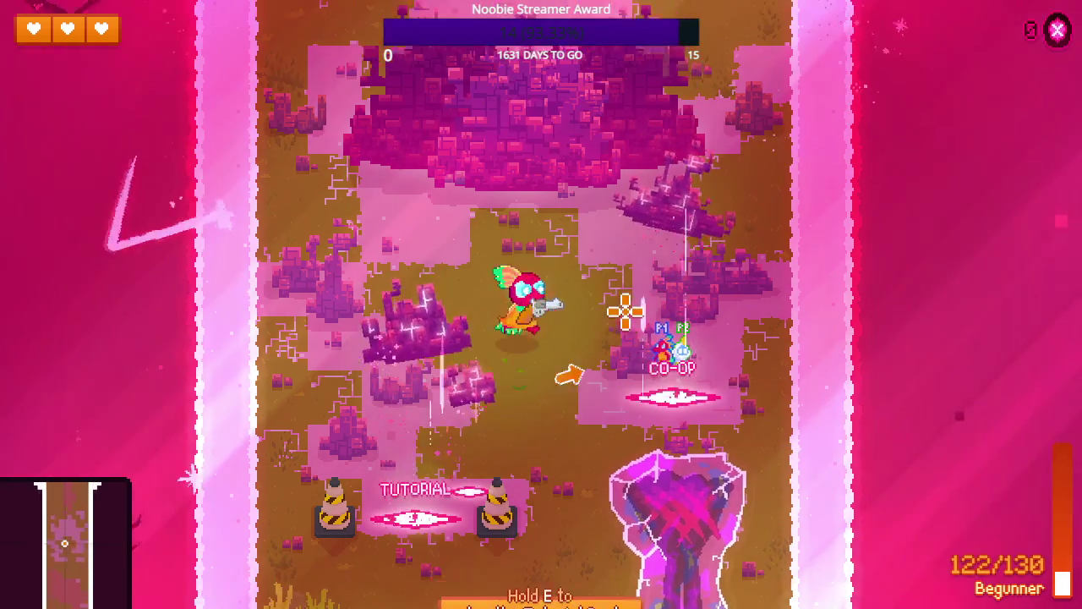
{"action": "key", "text": "d"}
{"action": "key", "text": "s"}
{"action": "key", "text": "a"}
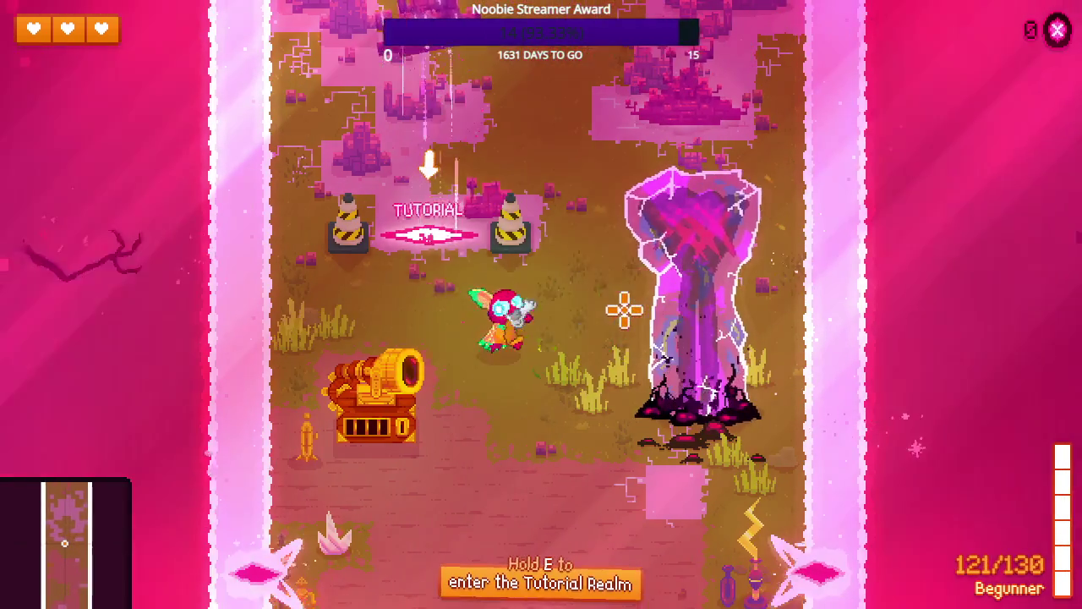
{"action": "key", "text": "w"}
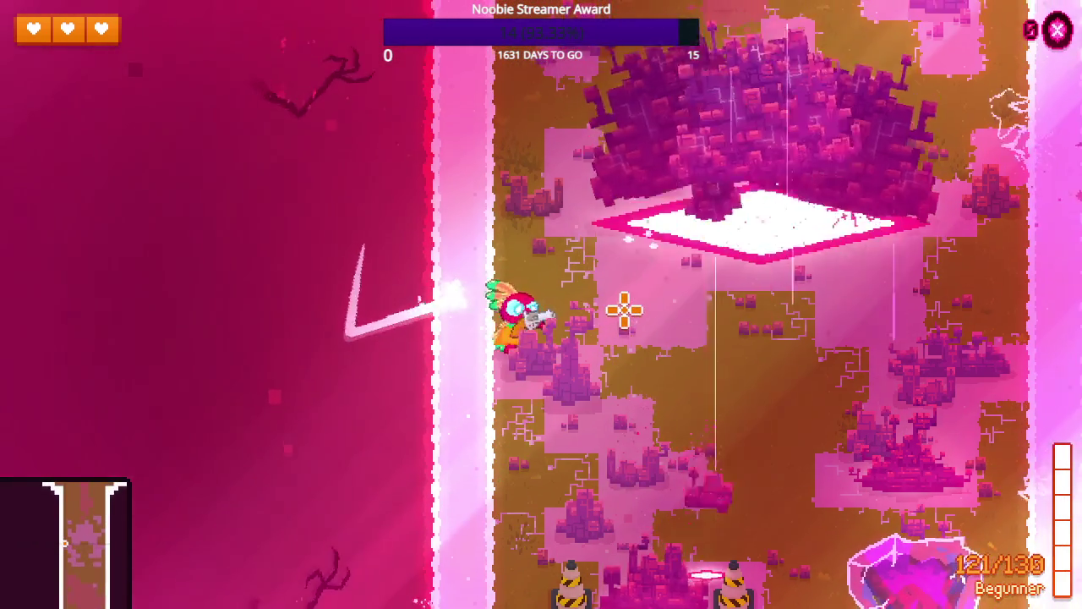
{"action": "key", "text": "s"}
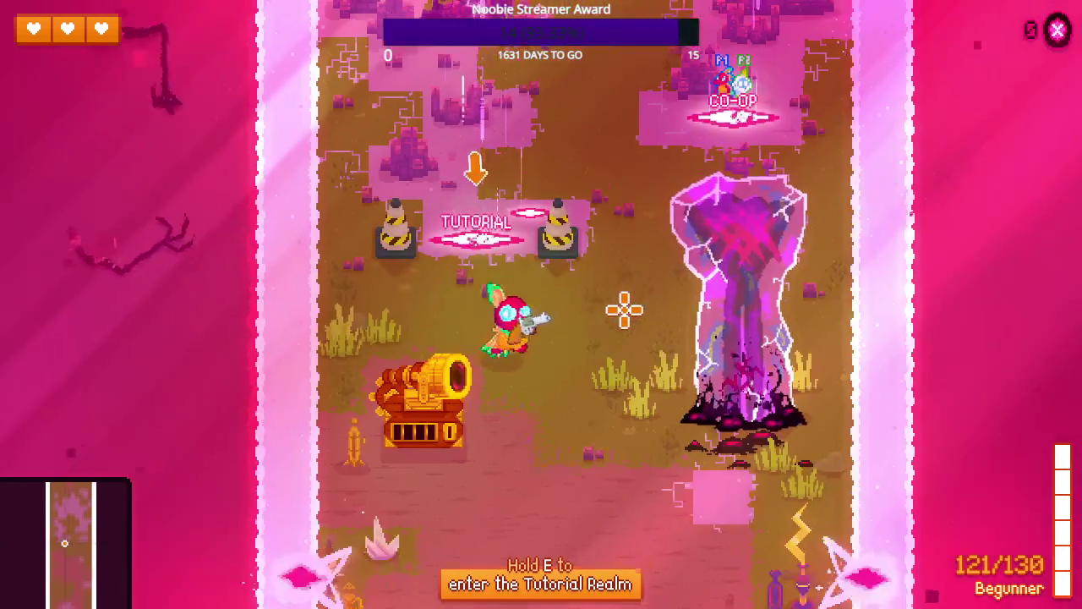
{"action": "key", "text": "w+d"}
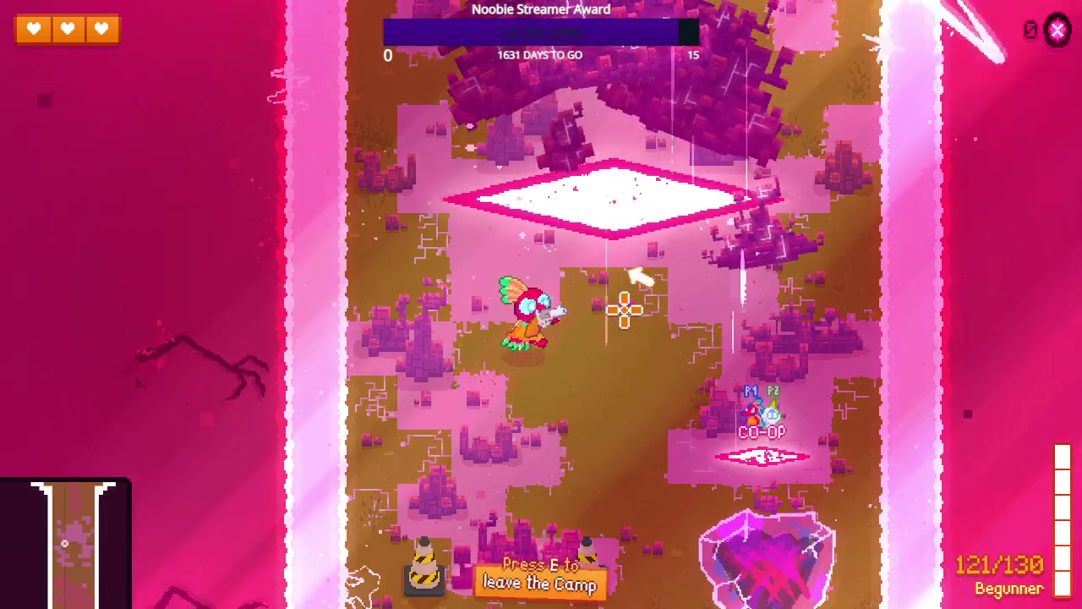
{"action": "key", "text": "s+d"}
{"action": "key", "text": "a"}
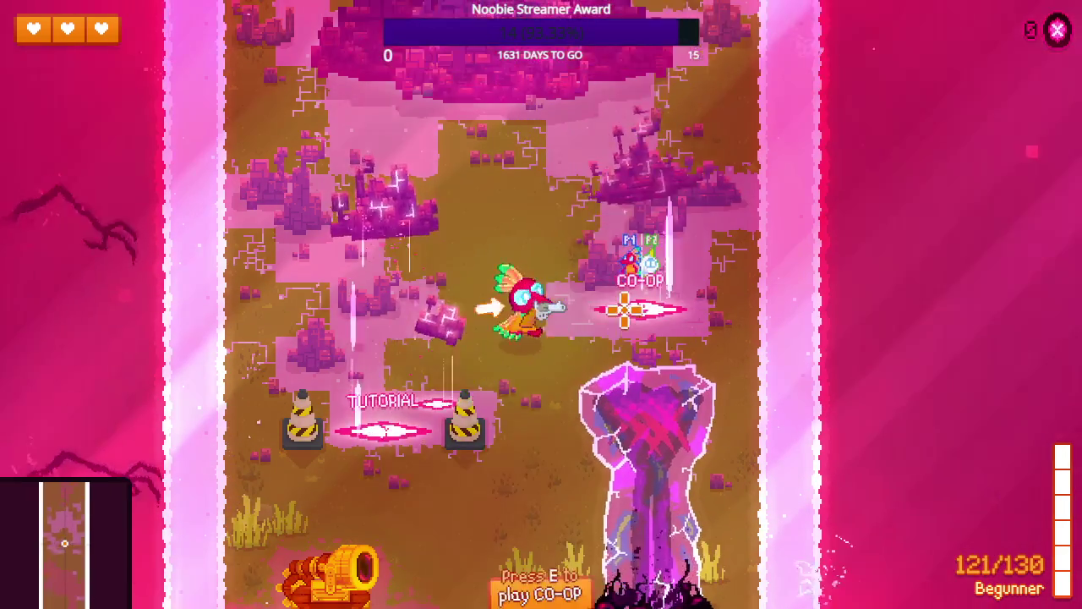
{"action": "key", "text": "w"}
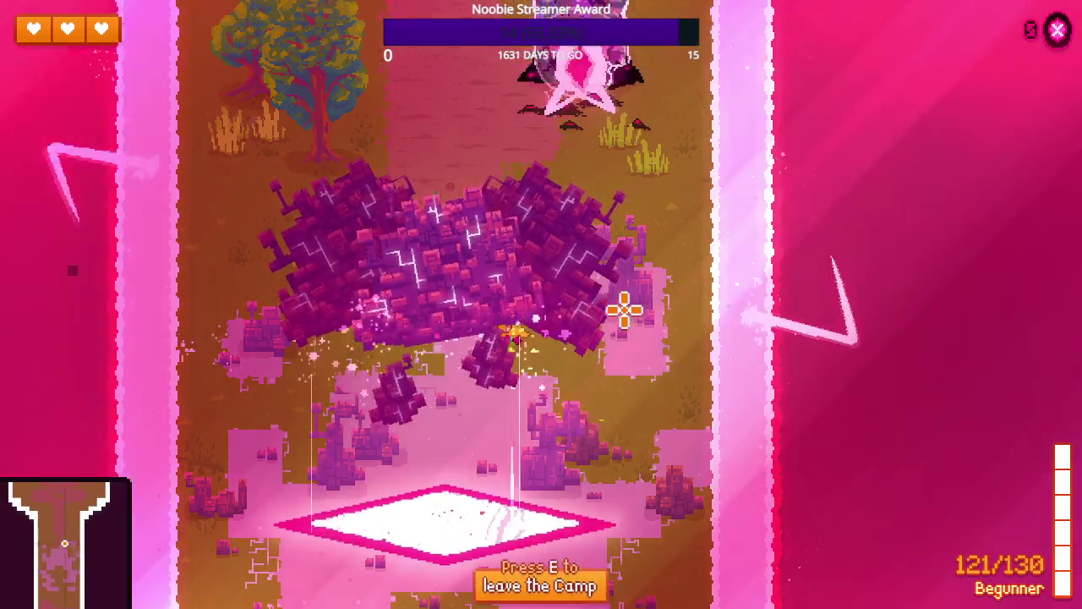
{"action": "key", "text": "w"}
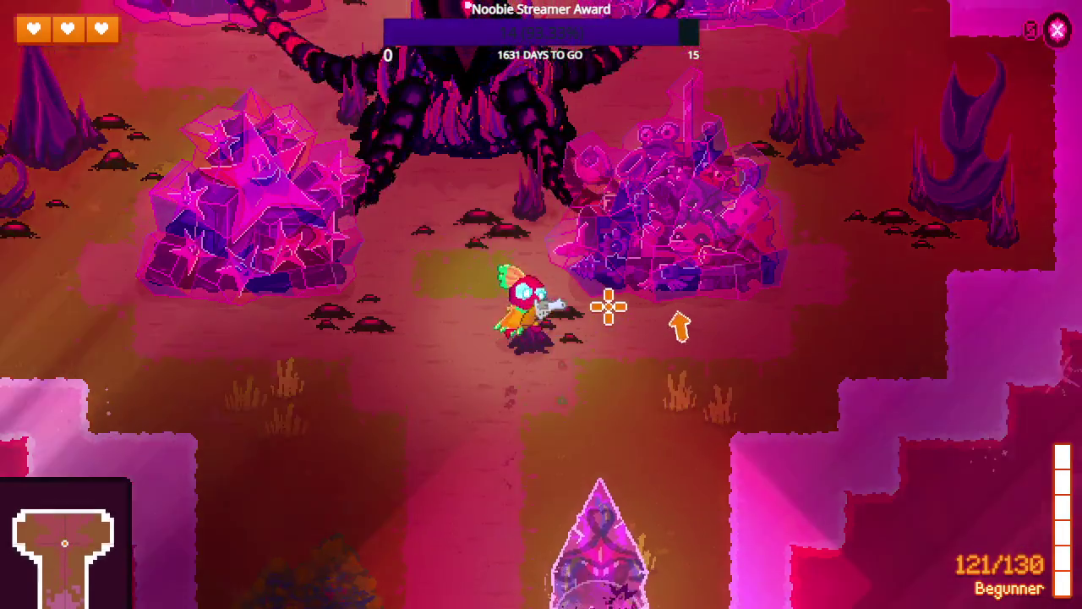
{"action": "key", "text": "w"}
{"action": "key", "text": "w"}
- Read the Powerup Essence description at the essence piles, then head back to camp
{"action": "key", "text": "a"}
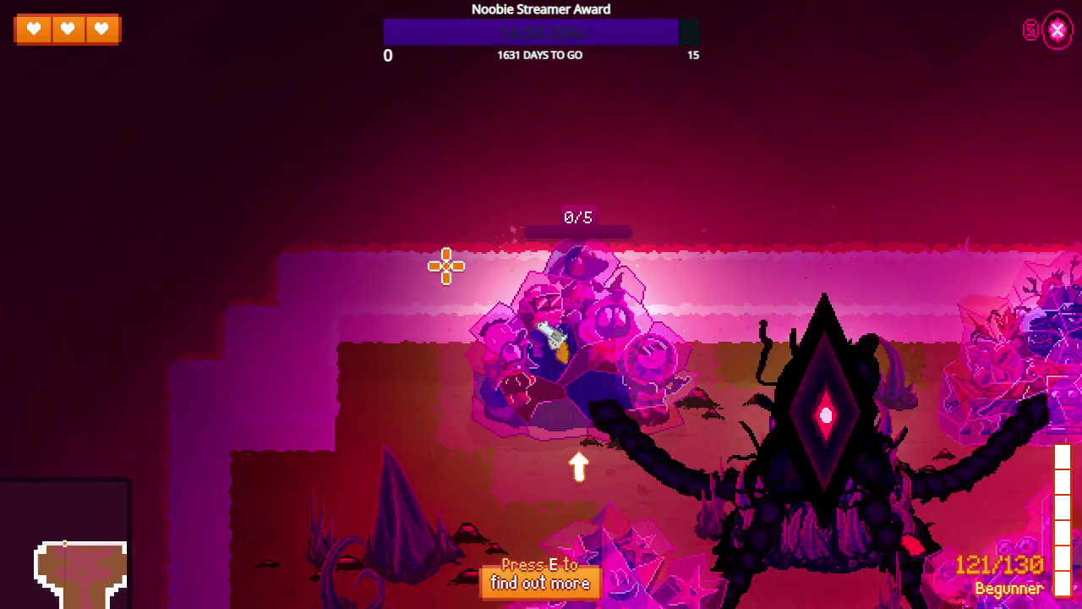
{"action": "key", "text": "e"}
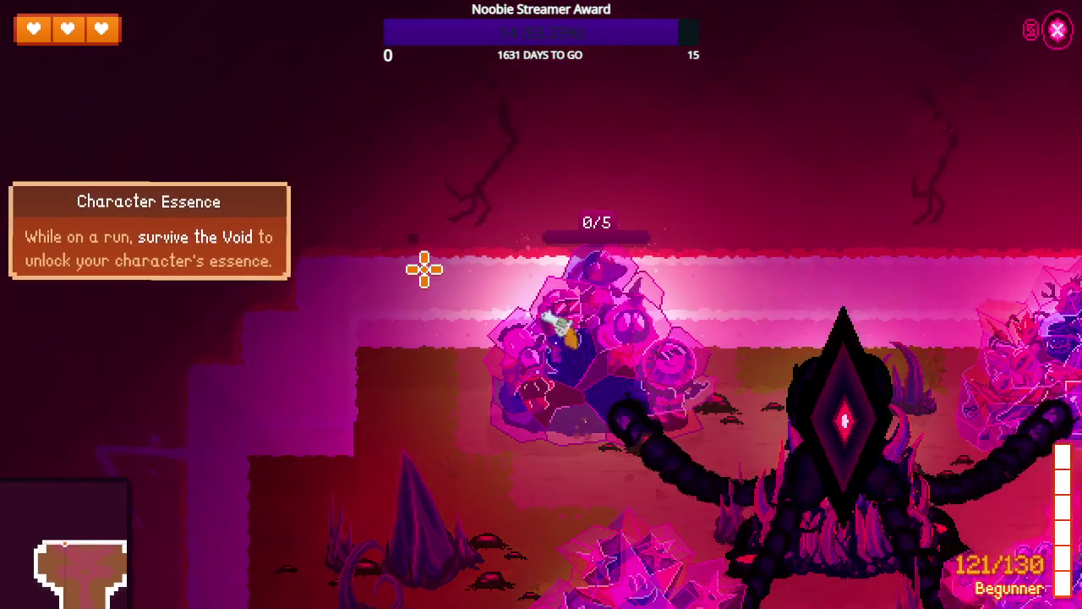
{"action": "key", "text": "d"}
{"action": "key", "text": "s"}
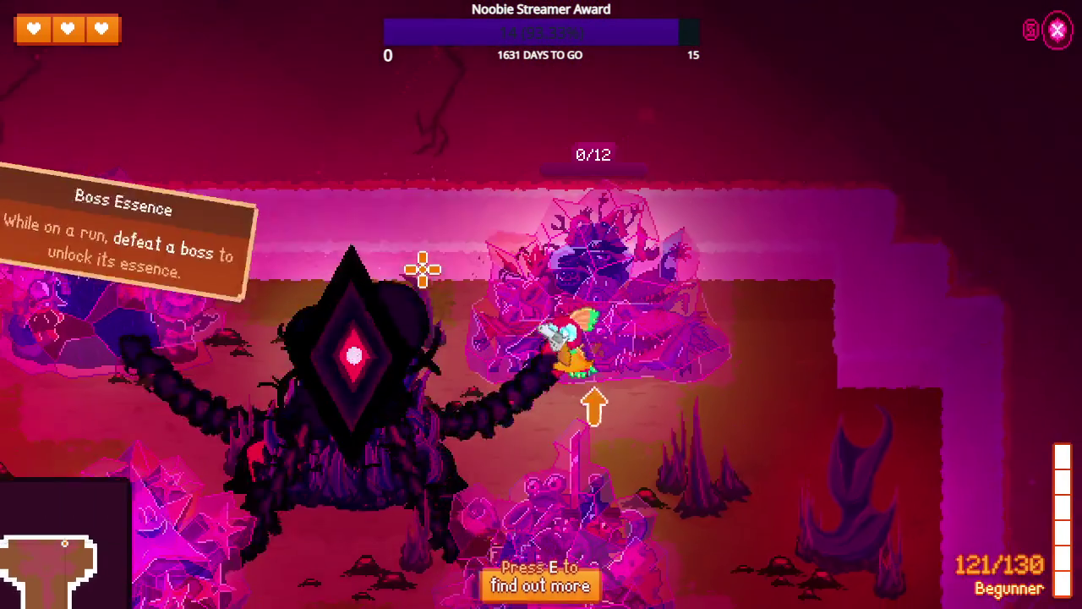
{"action": "key", "text": "s"}
{"action": "key", "text": "a"}
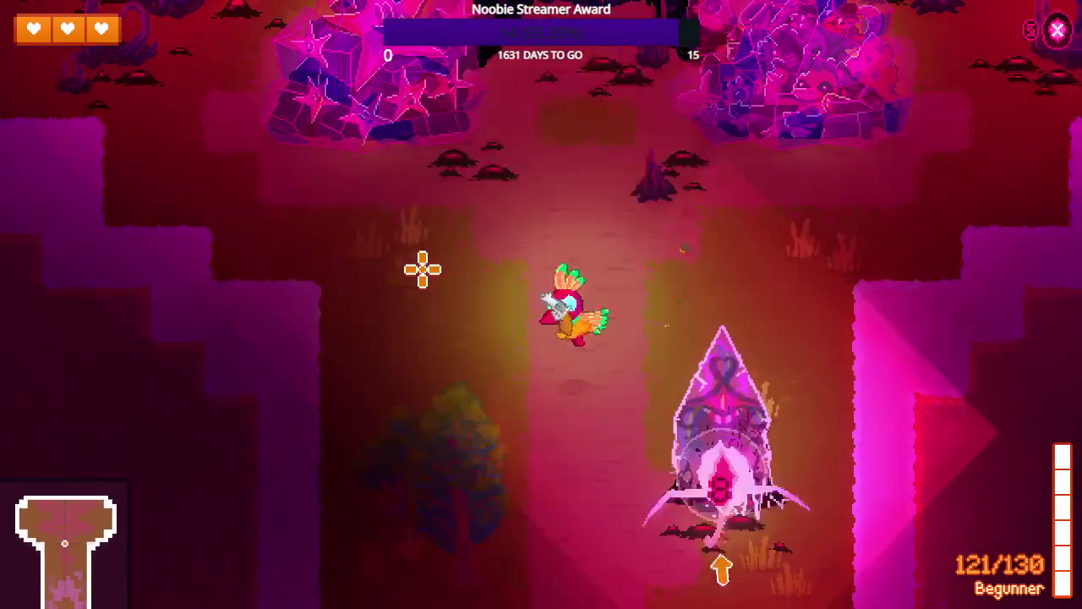
{"action": "key", "text": "e"}
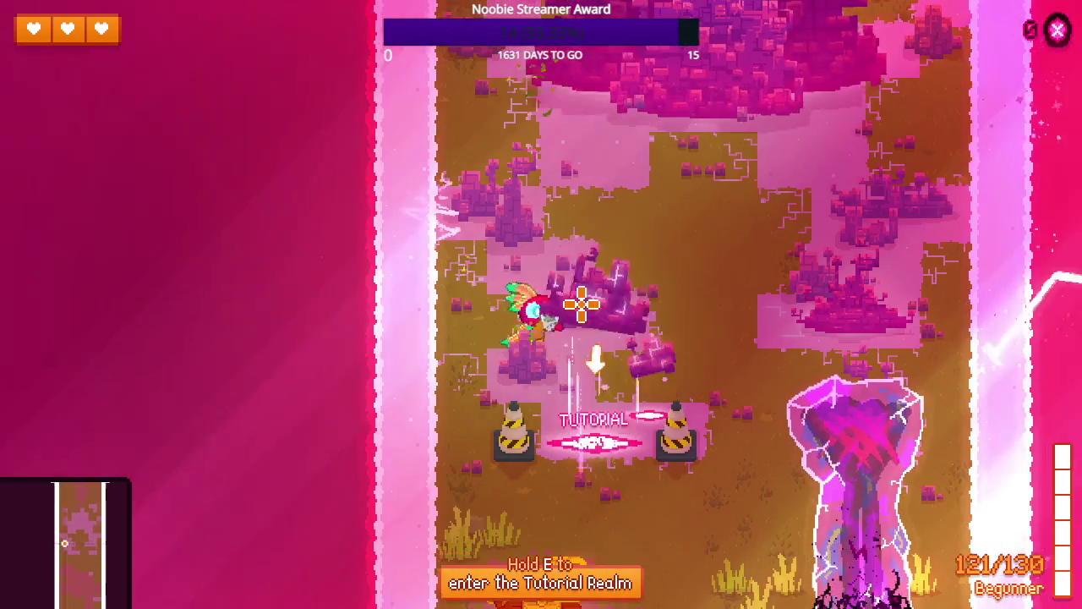
{"action": "key", "text": "w"}
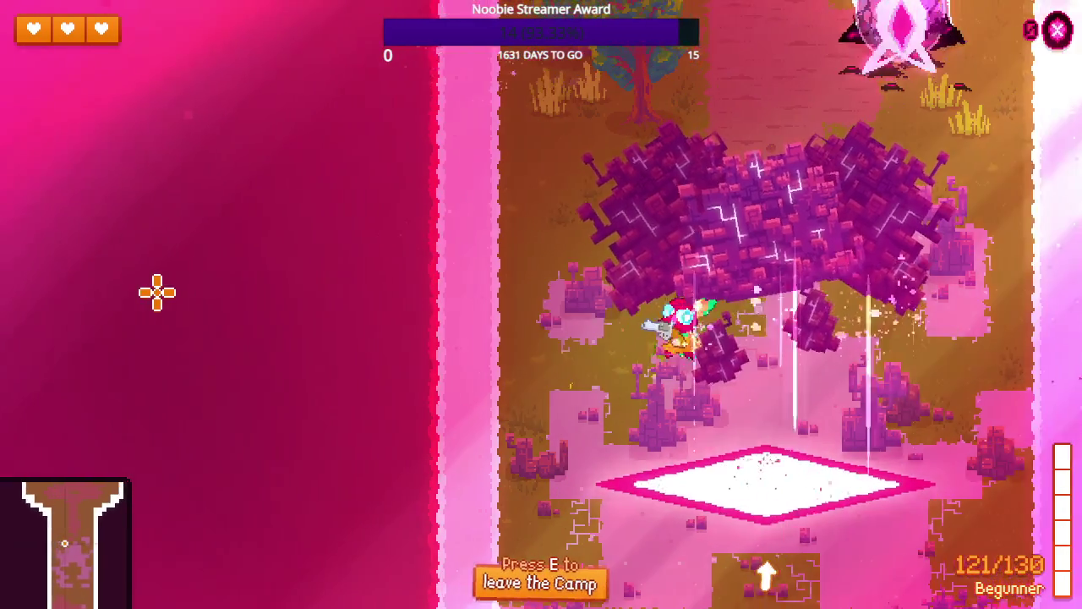
- Walk down to the camp portal and enter it to begin a run
{"action": "key", "text": "w"}
{"action": "key", "text": "s"}
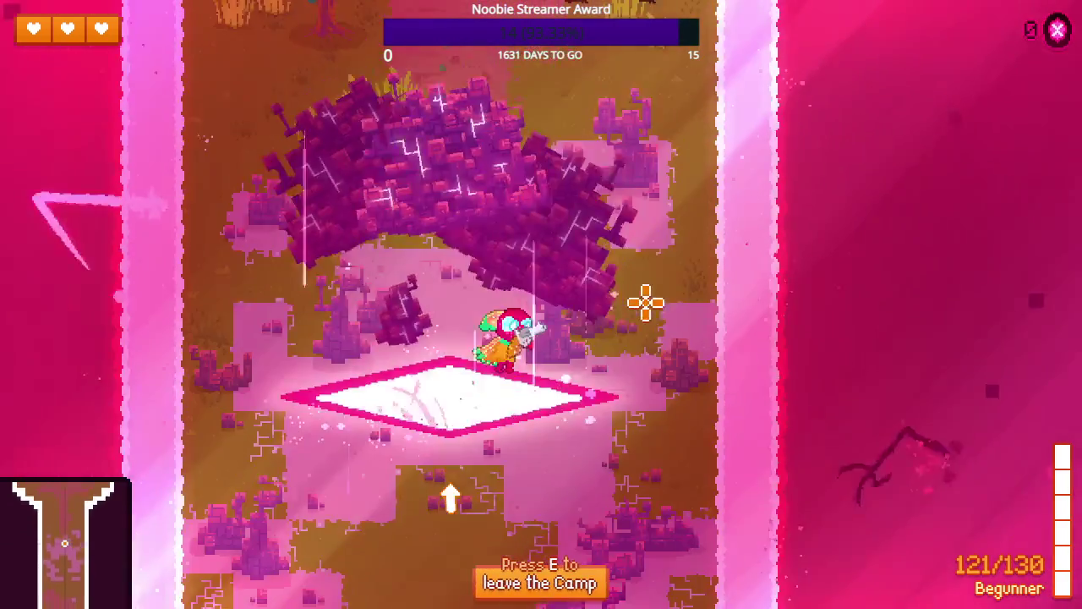
{"action": "key", "text": "s"}
{"action": "key", "text": "w"}
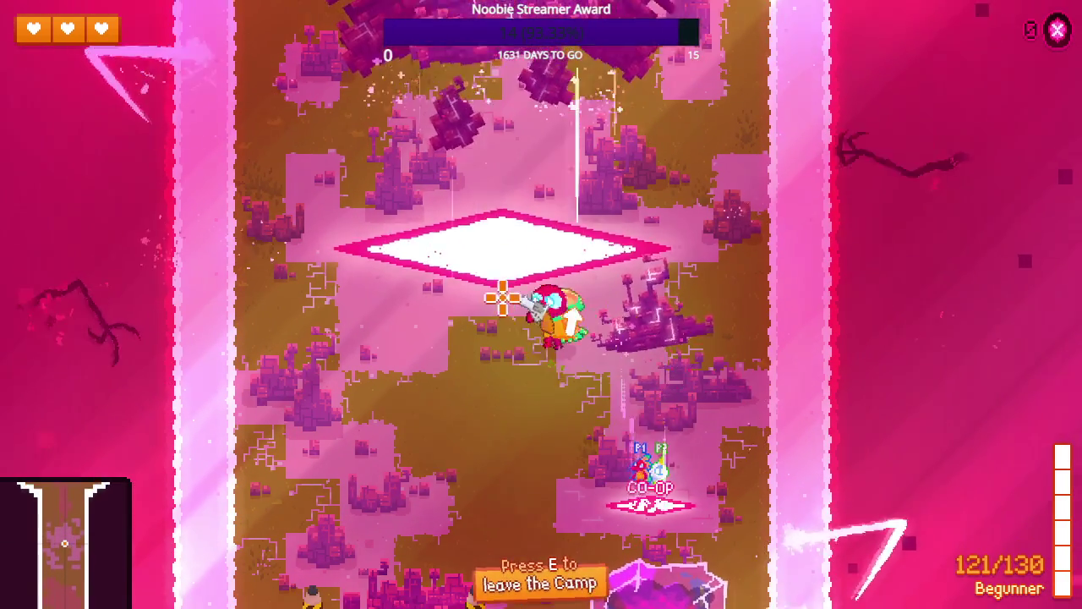
{"action": "key", "text": "e"}
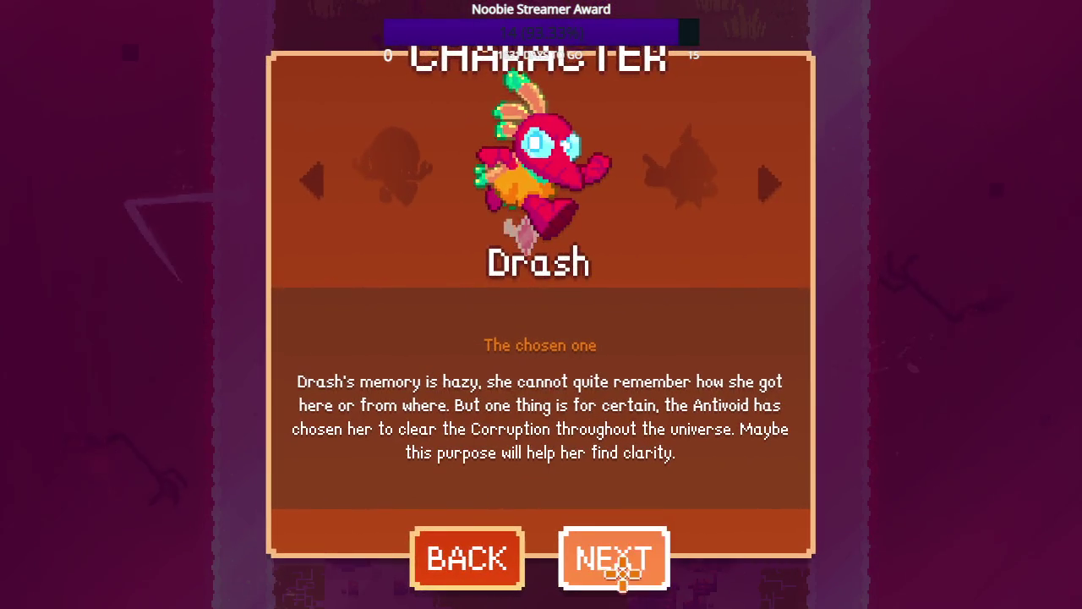
- Accept Drash with the default powerup, weapon and colour, and start on Rogue difficulty
{"action": "left_click", "coordinate": [623, 568]}
{"action": "left_click", "coordinate": [621, 561]}
{"action": "left_click", "coordinate": [621, 560]}
{"action": "left_click", "coordinate": [622, 557]}
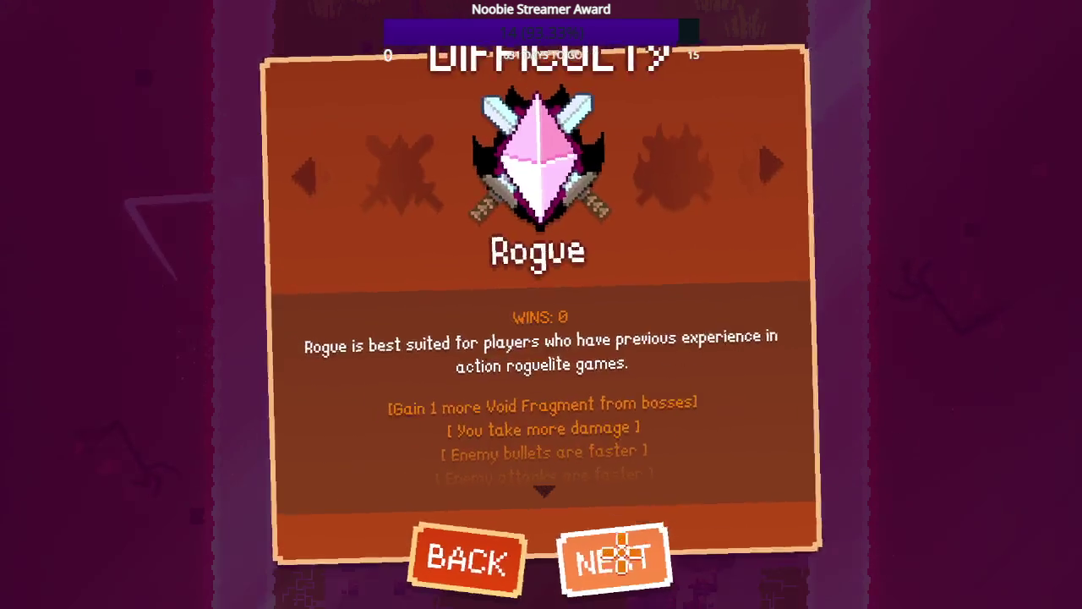
{"action": "left_click", "coordinate": [621, 553]}
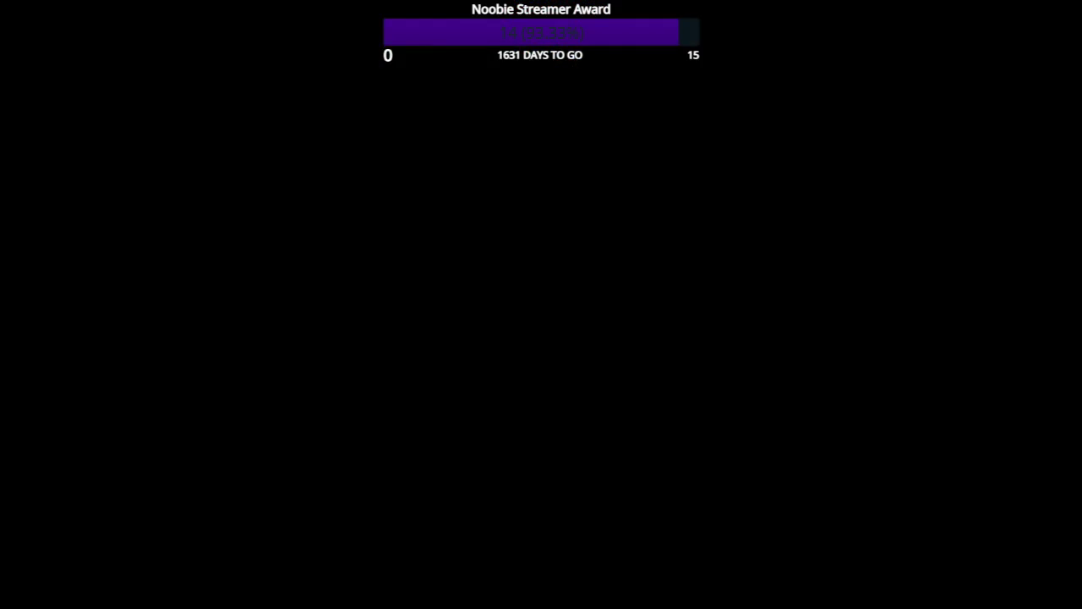
- Alt+Tab to Steam and straight back to the Voidigo run
{"action": "key", "text": "alt+Tab"}
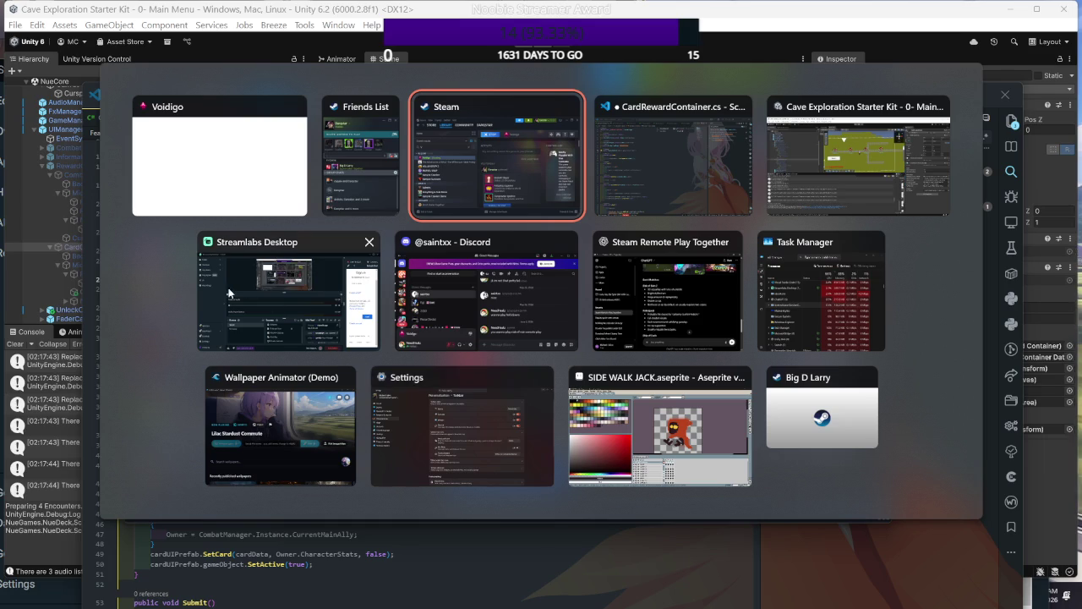
{"action": "key", "text": "alt+Tab"}
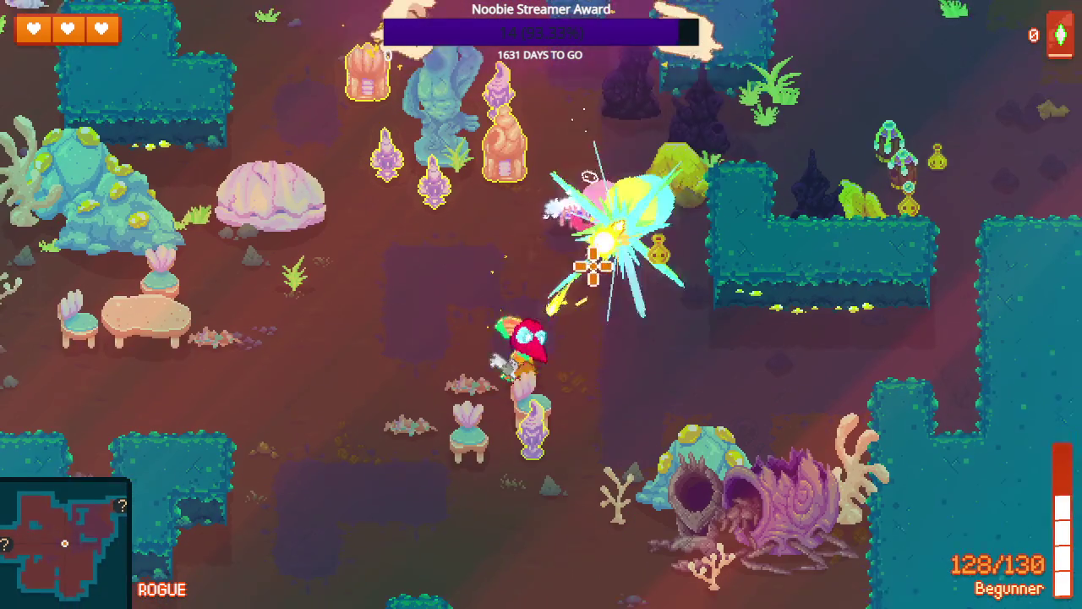
- Fight the enemies near the statue and clear the coral room
{"action": "key", "text": "s"}
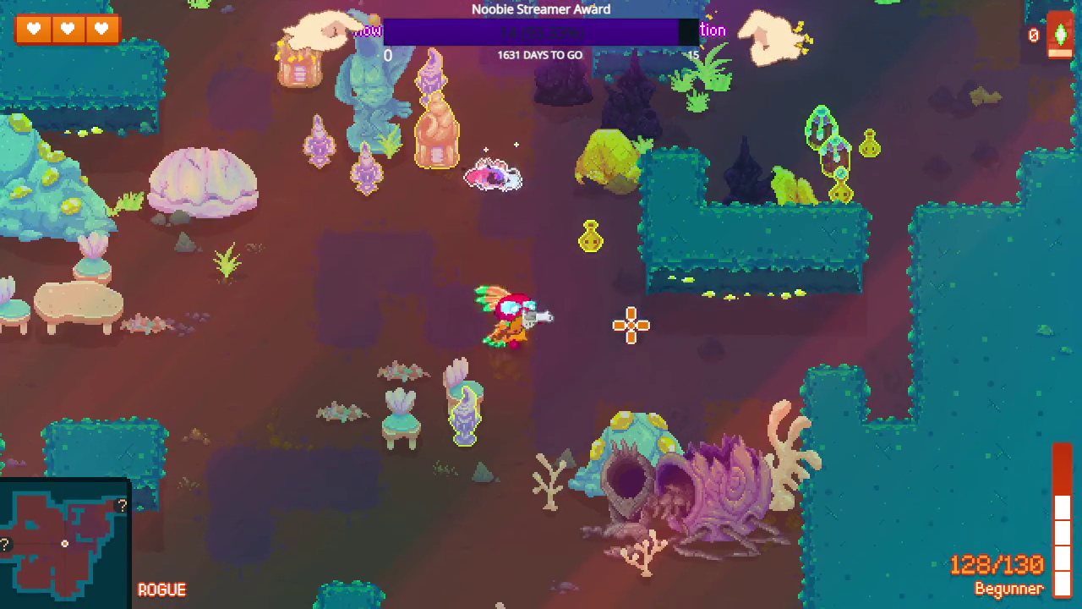
{"action": "key", "text": "w"}
{"action": "key", "text": "s"}
{"action": "key", "text": "a"}
{"action": "left_click", "coordinate": [615, 318]}
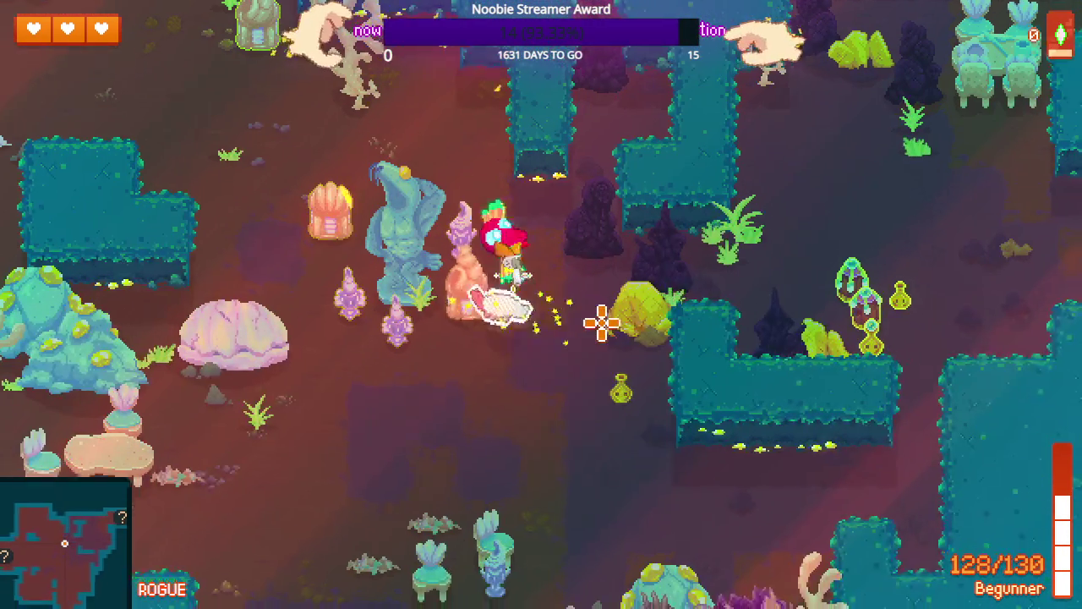
{"action": "key", "text": "w"}
{"action": "left_click", "coordinate": [614, 311]}
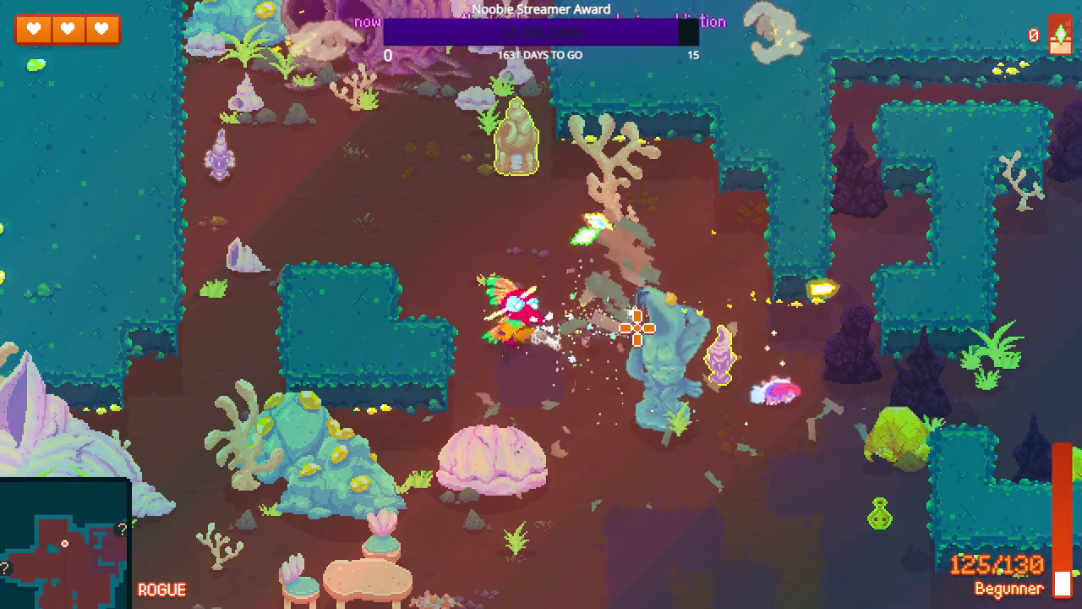
{"action": "key", "text": "w"}
{"action": "key", "text": "a"}
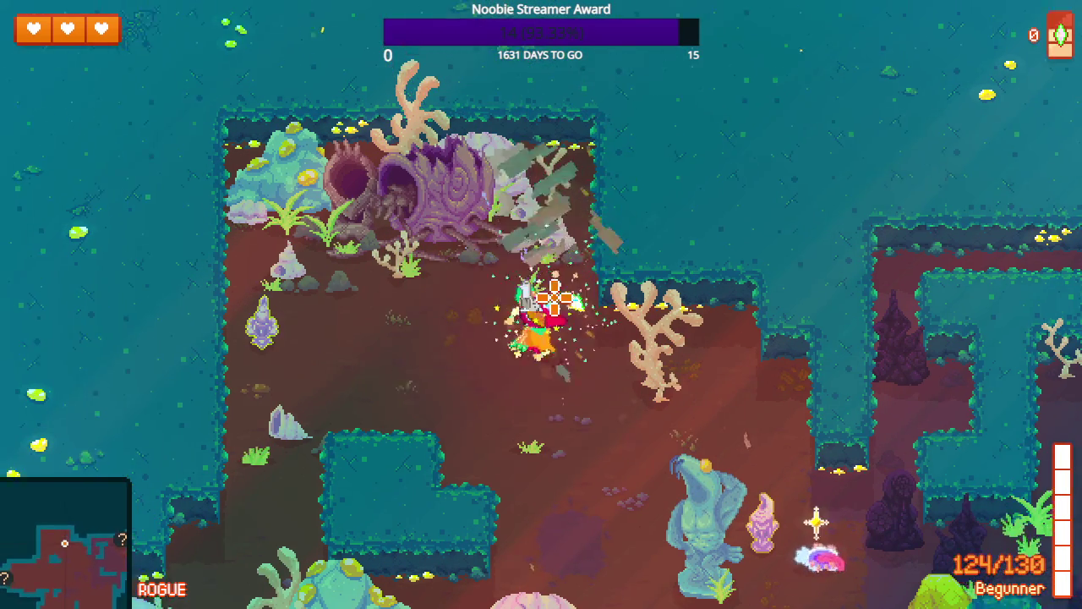
{"action": "key", "text": "s"}
{"action": "key", "text": "s"}
{"action": "left_click", "coordinate": [551, 291]}
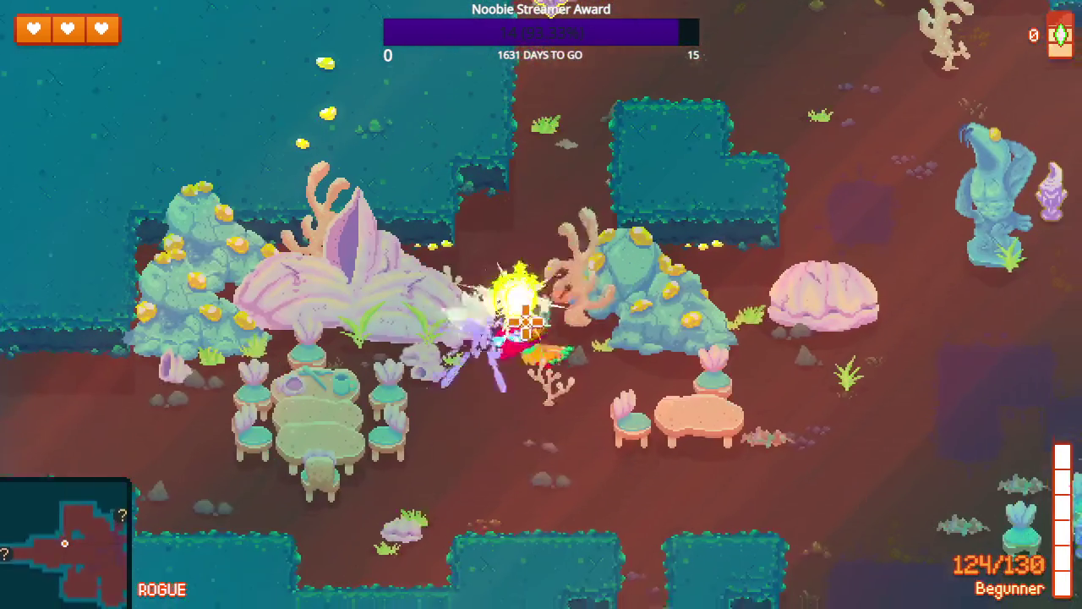
{"action": "key", "text": "a"}
{"action": "key", "text": "a"}
{"action": "left_click", "coordinate": [625, 304]}
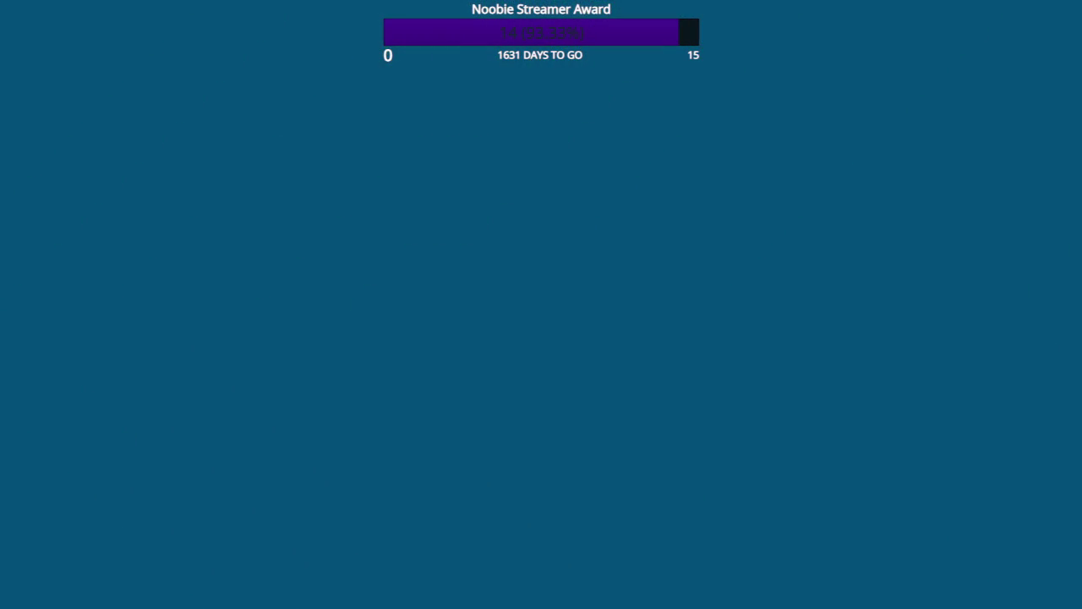
- Strike the enemy by the dark column and shoot the worm near the pink pillar
{"action": "key", "text": "w"}
{"action": "key", "text": "a"}
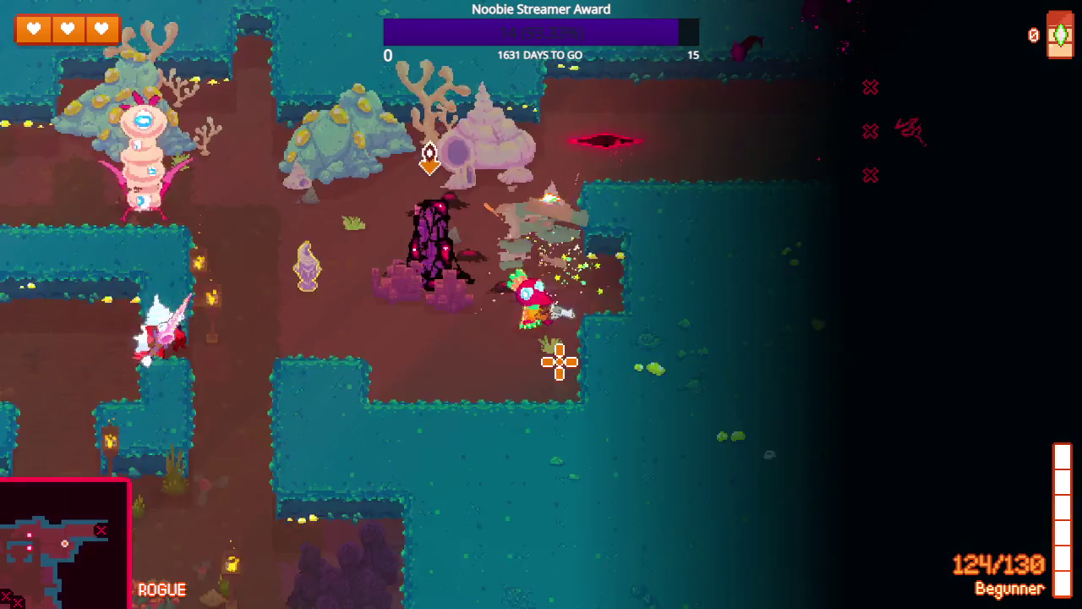
{"action": "key", "text": "w"}
{"action": "left_click", "coordinate": [550, 259]}
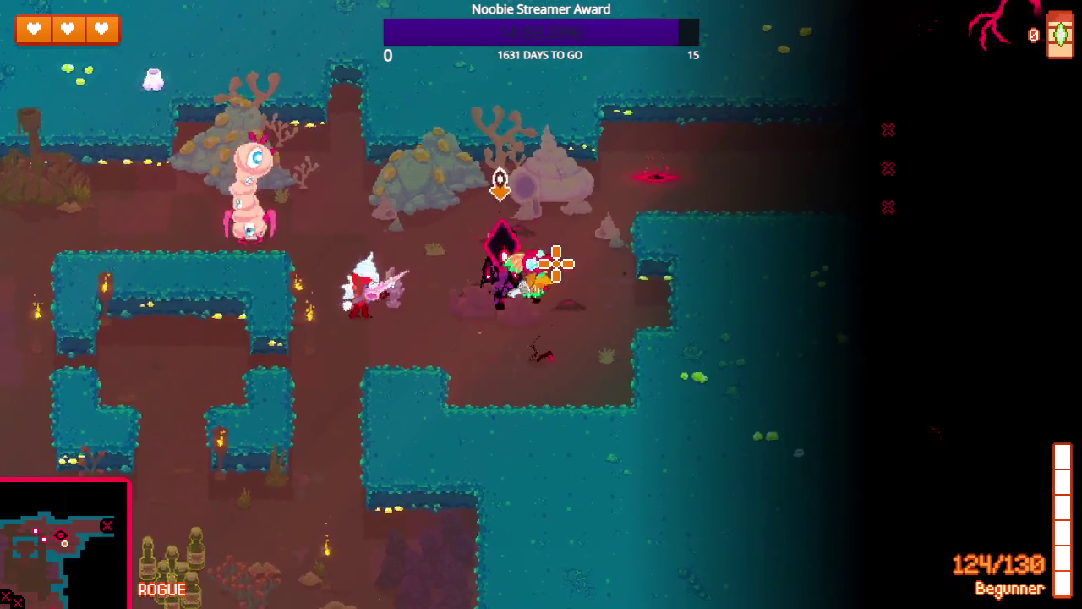
{"action": "key", "text": "s"}
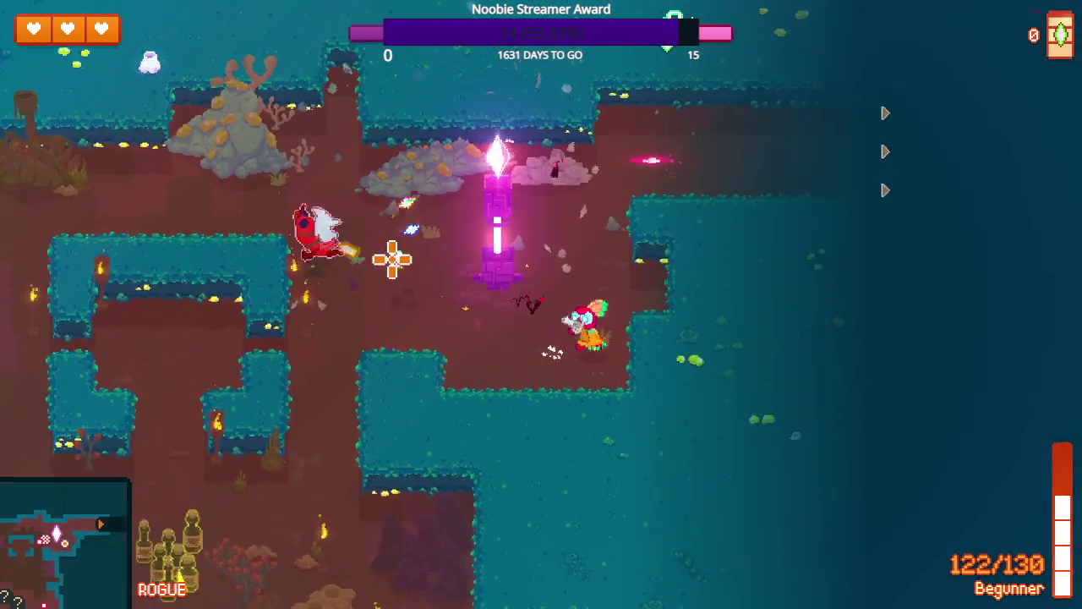
{"action": "key", "text": "d"}
{"action": "key", "text": "w"}
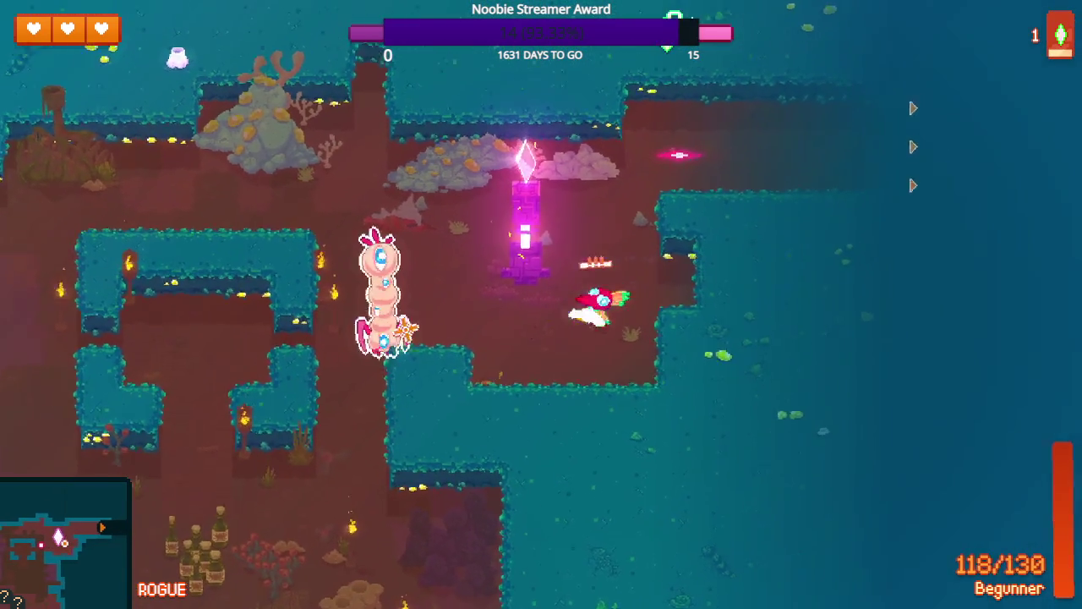
{"action": "left_click", "coordinate": [385, 336]}
- Run left along the corridor and fire at the approaching enemy group while dodging
{"action": "key", "text": "a"}
{"action": "key", "text": "w"}
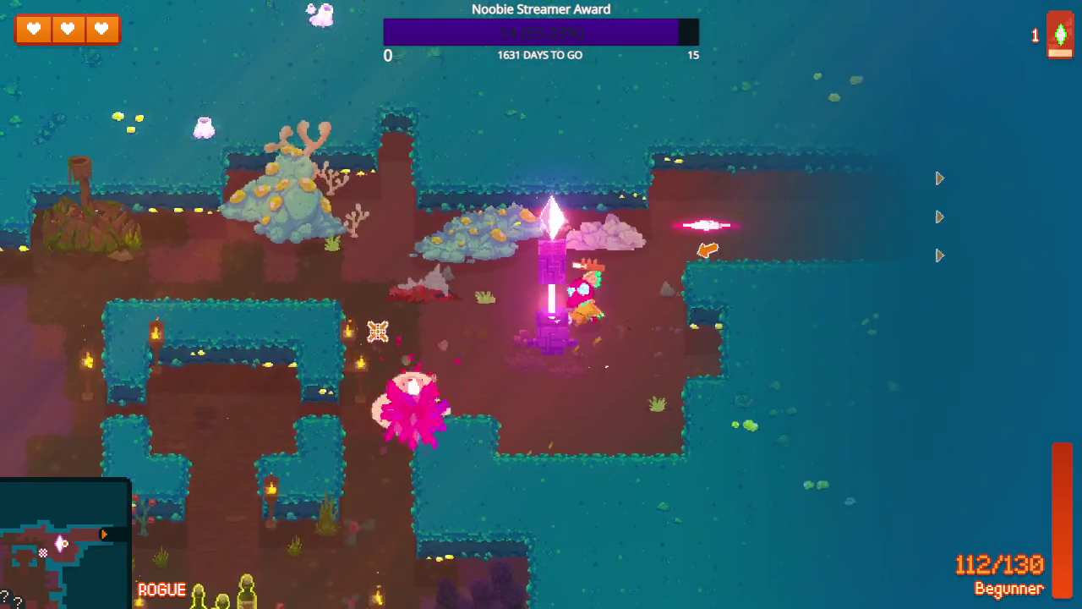
{"action": "key", "text": "a"}
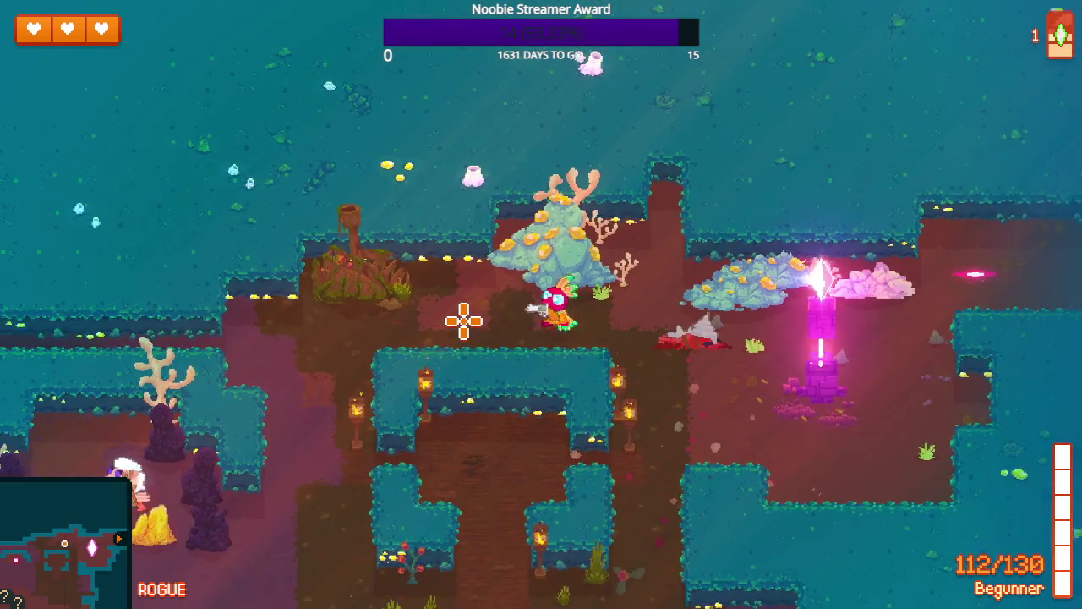
{"action": "key", "text": "s"}
{"action": "key", "text": "a"}
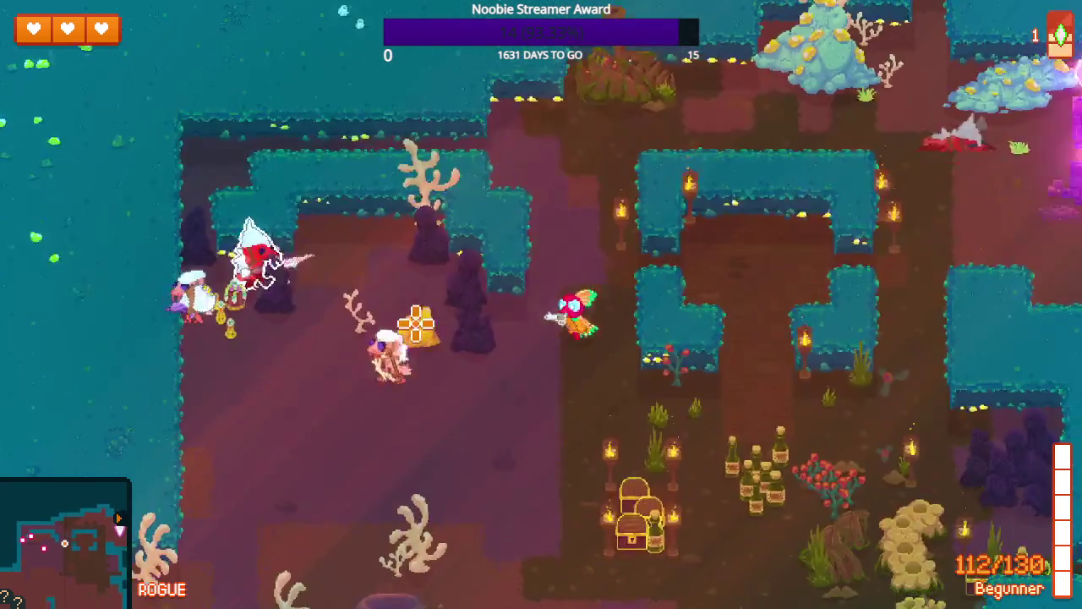
{"action": "left_click", "coordinate": [329, 194]}
{"action": "left_click", "coordinate": [366, 161]}
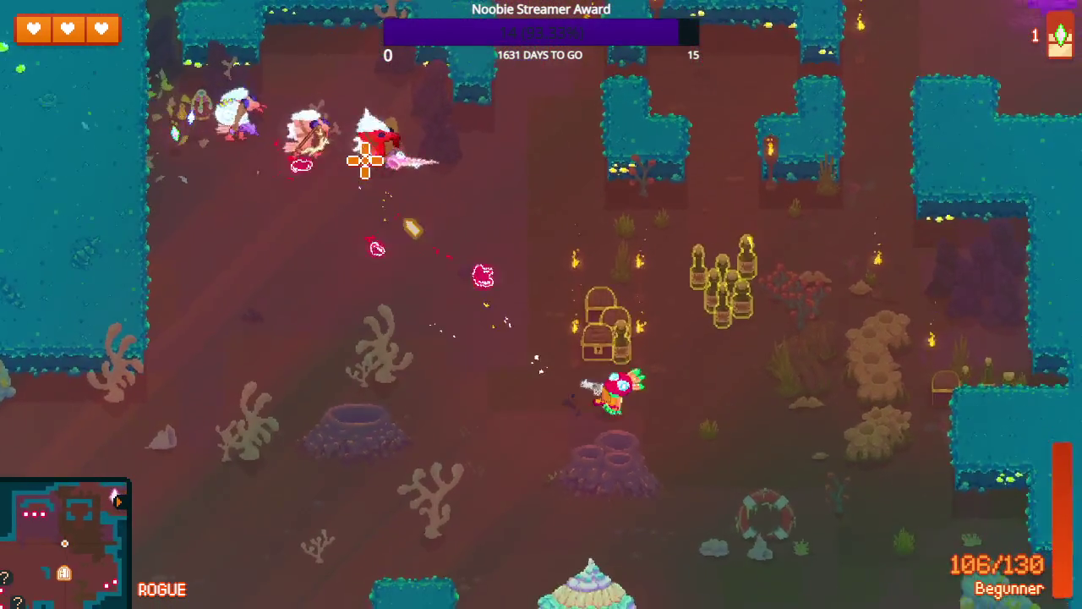
{"action": "key", "text": "w"}
{"action": "key", "text": "d"}
{"action": "left_click", "coordinate": [419, 239]}
{"action": "key", "text": "s"}
{"action": "key", "text": "a"}
{"action": "left_click", "coordinate": [419, 238]}
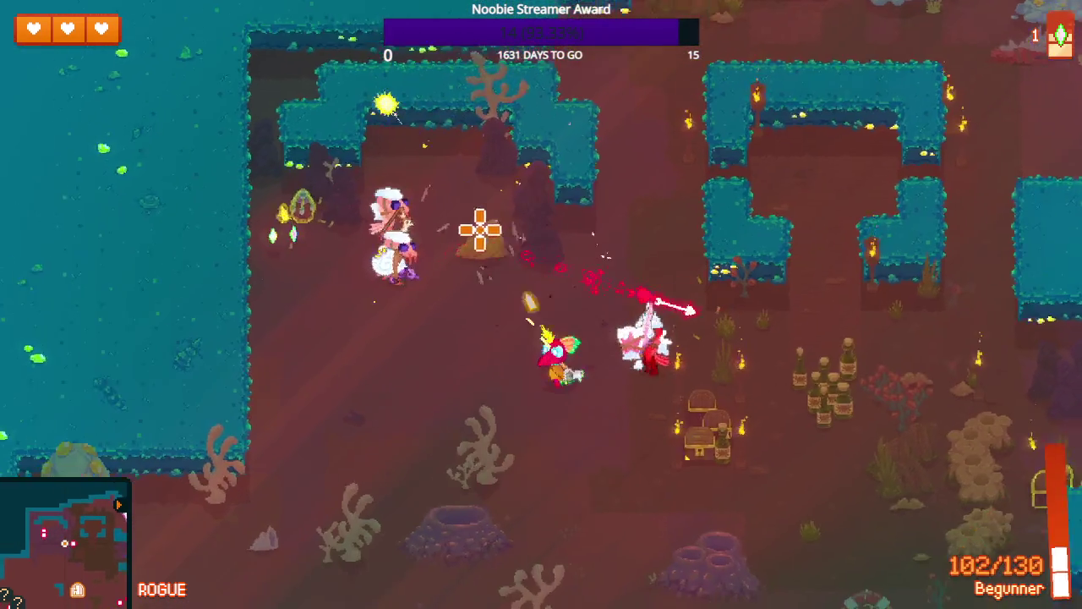
- Push up-left, finish off the remaining enemies and collect their drops
{"action": "key", "text": "w"}
{"action": "key", "text": "a"}
{"action": "left_click", "coordinate": [594, 166]}
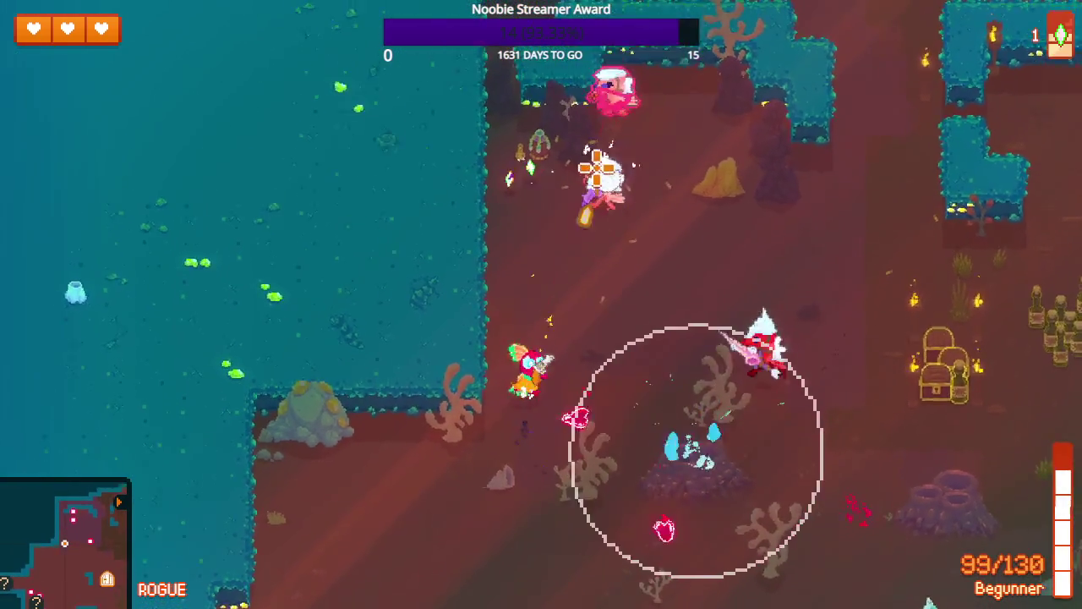
{"action": "key", "text": "w"}
{"action": "left_click", "coordinate": [614, 183]}
{"action": "key", "text": "d"}
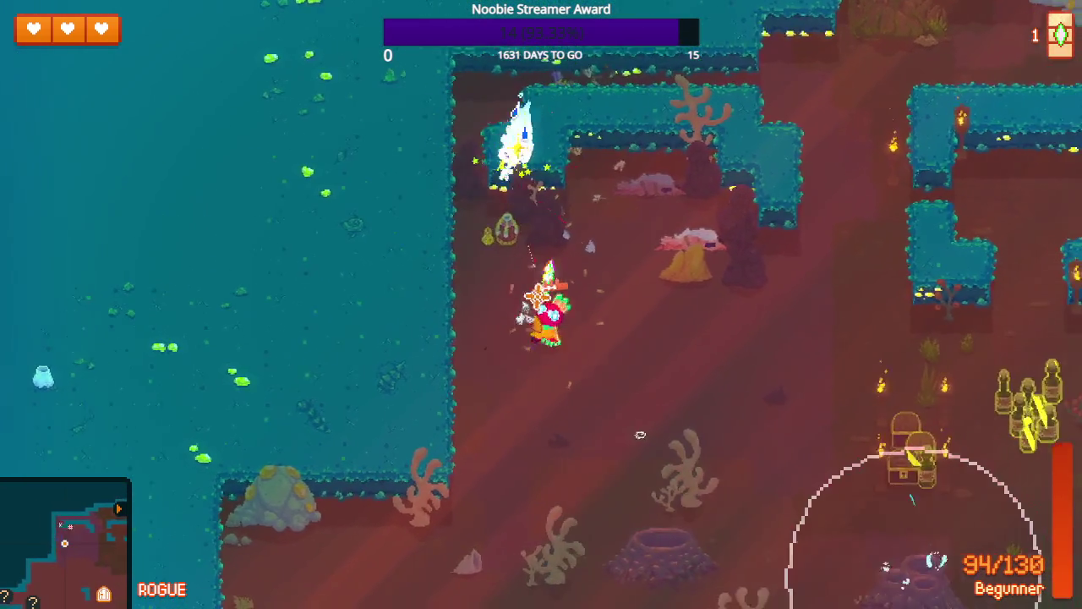
{"action": "left_click", "coordinate": [442, 278]}
{"action": "left_click", "coordinate": [431, 297]}
{"action": "left_click", "coordinate": [426, 342]}
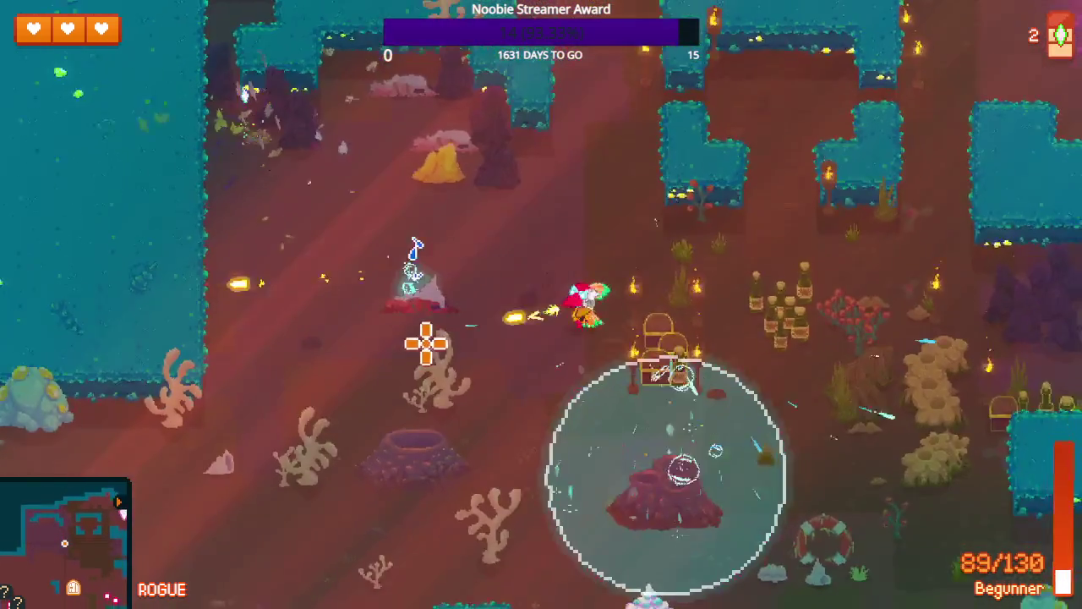
{"action": "key", "text": "a"}
{"action": "left_click", "coordinate": [425, 338]}
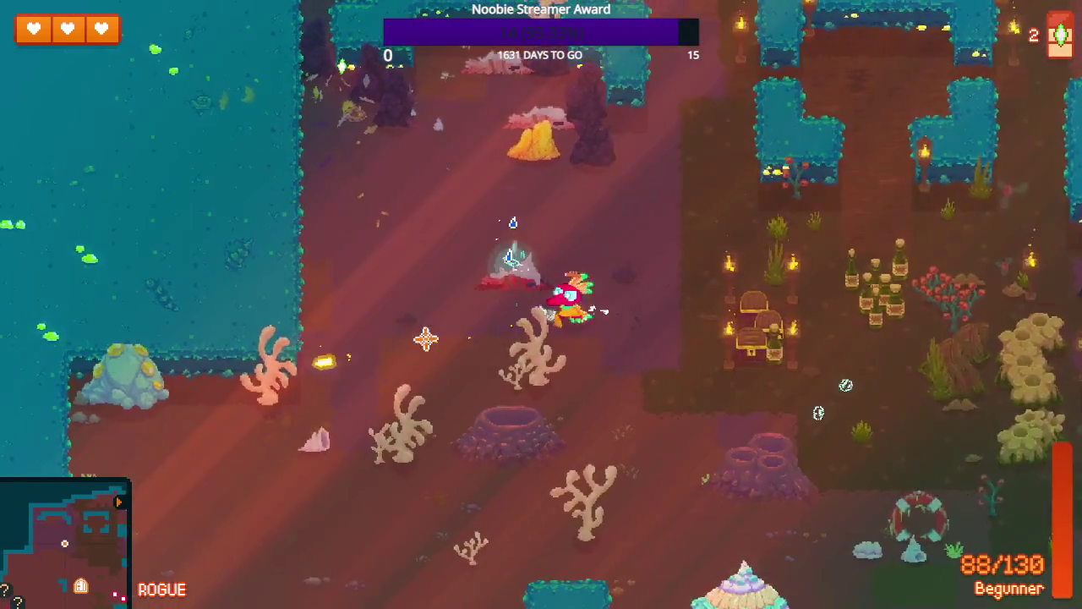
{"action": "key", "text": "w"}
{"action": "left_click", "coordinate": [668, 276]}
- Shoot through the garden, breaking the pots and bushes
{"action": "key", "text": "d"}
{"action": "key", "text": "s"}
{"action": "left_click", "coordinate": [778, 358]}
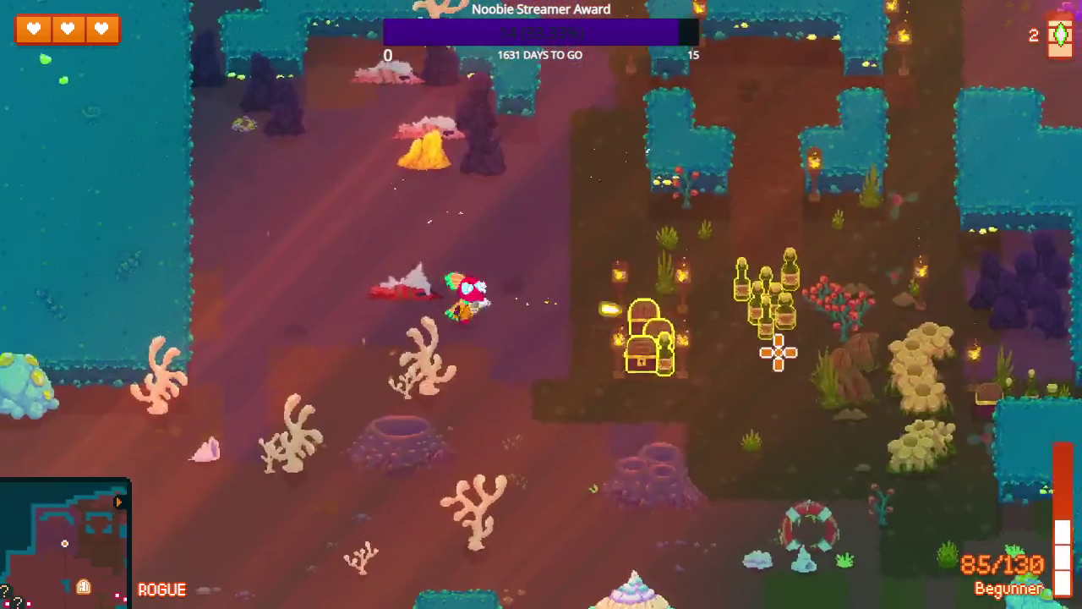
{"action": "left_click", "coordinate": [737, 302]}
{"action": "left_click", "coordinate": [665, 290]}
{"action": "left_click", "coordinate": [596, 309]}
{"action": "key", "text": "d"}
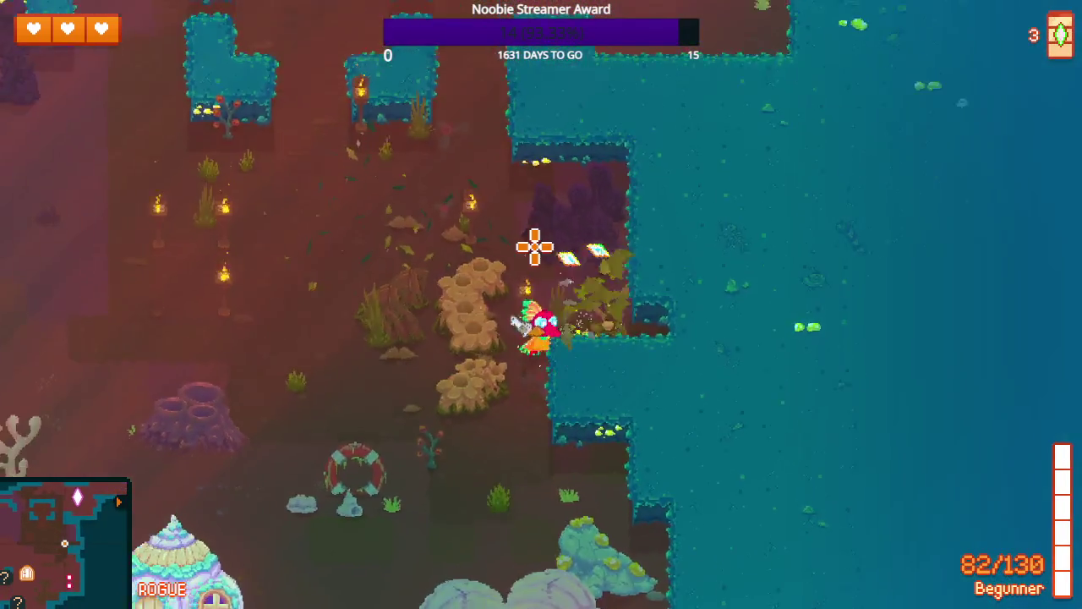
- Shoot the enemies by the rocks, enter the Shell home and fire upward inside
{"action": "key", "text": "a"}
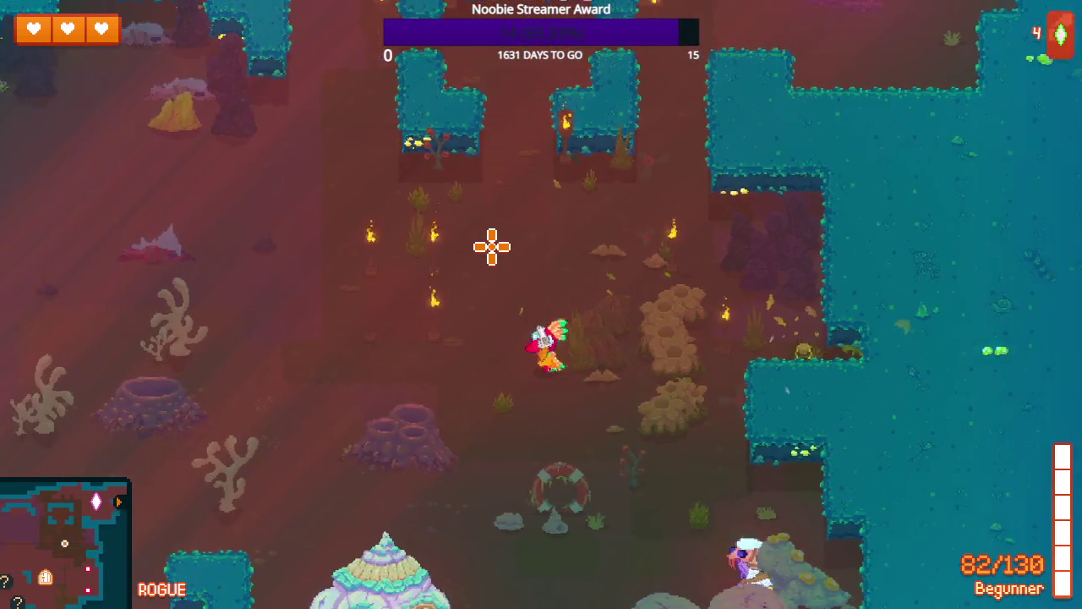
{"action": "left_click", "coordinate": [800, 459]}
{"action": "key", "text": "s"}
{"action": "left_click", "coordinate": [872, 411]}
{"action": "left_click", "coordinate": [875, 382]}
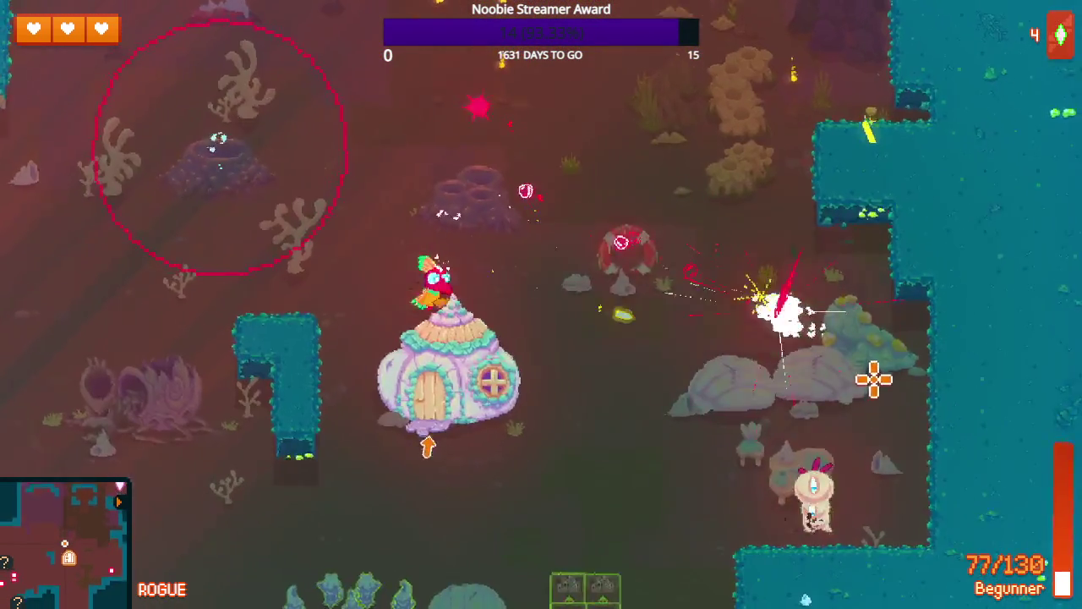
{"action": "left_click", "coordinate": [792, 304]}
{"action": "key", "text": "w"}
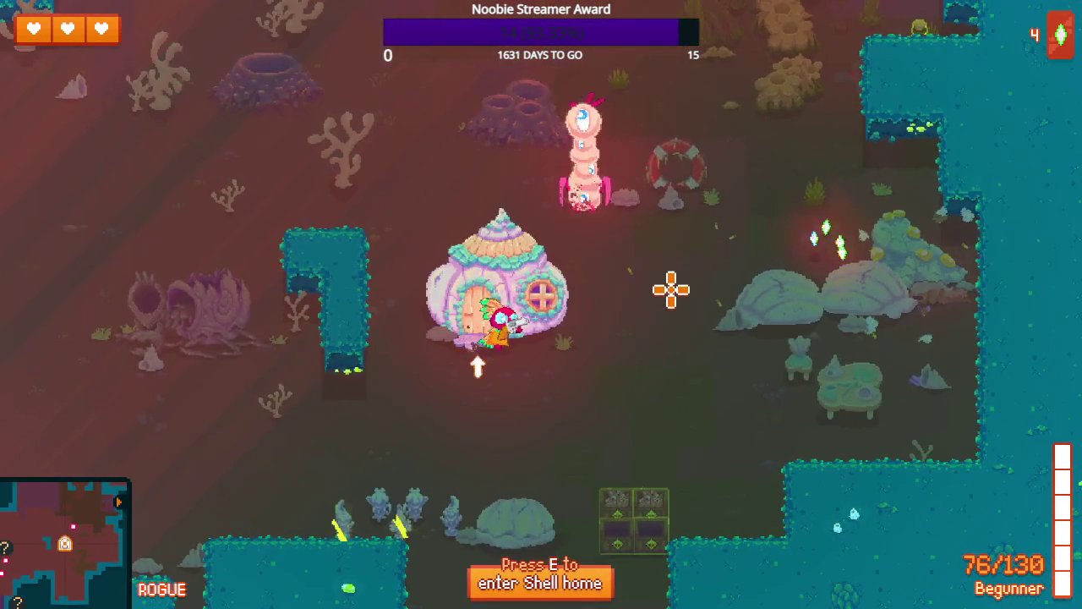
{"action": "key", "text": "e"}
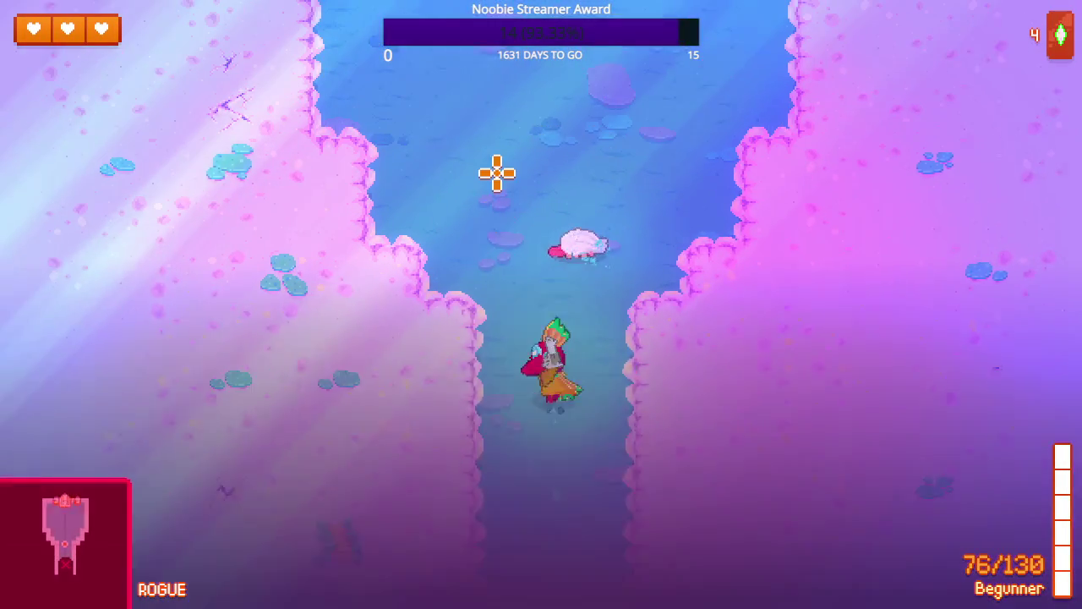
{"action": "left_click", "coordinate": [536, 181]}
{"action": "left_click", "coordinate": [550, 186]}
- Walk up into the traffic light room and pick up the Traffic Light item
{"action": "left_click", "coordinate": [553, 187]}
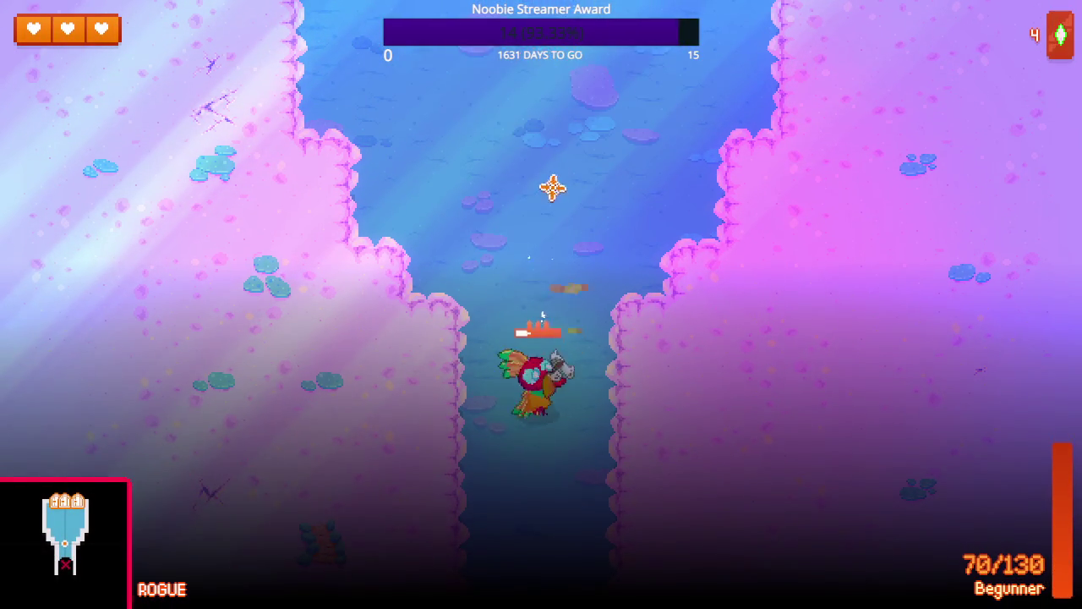
{"action": "key", "text": "w"}
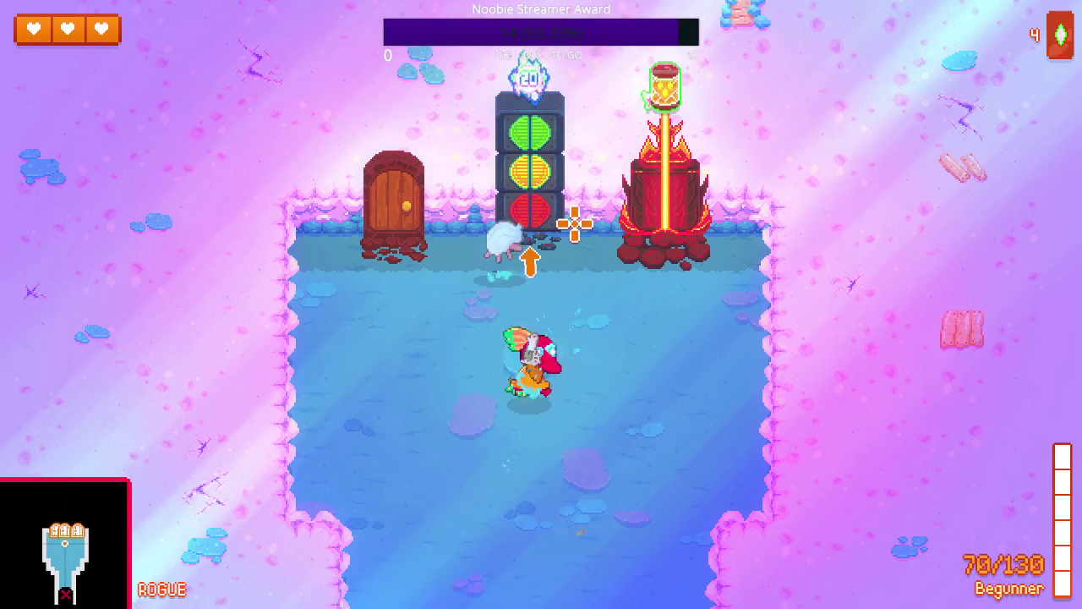
{"action": "key", "text": "w"}
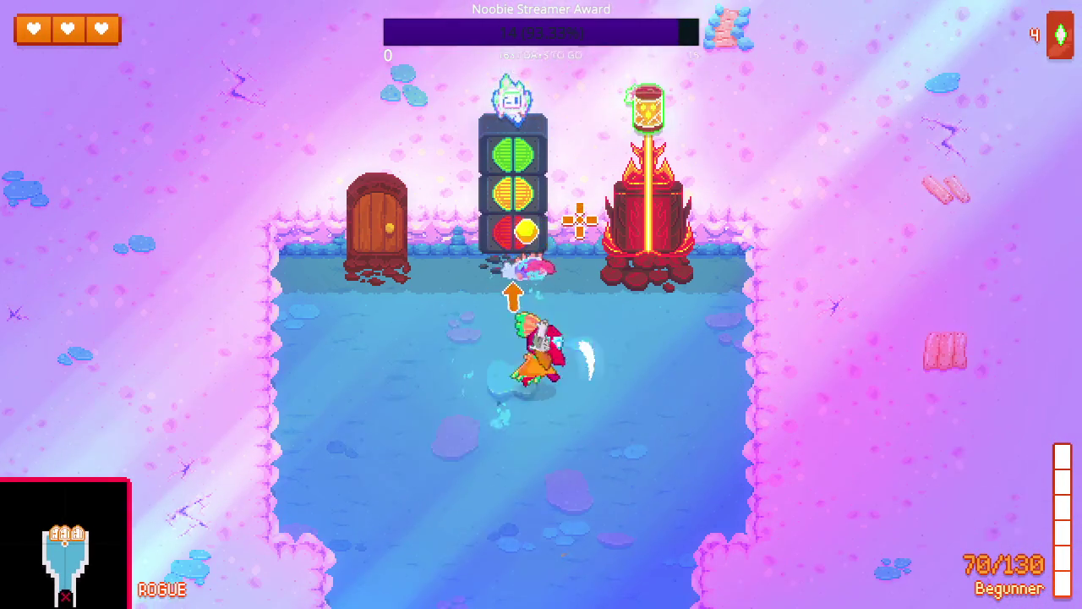
{"action": "key", "text": "w"}
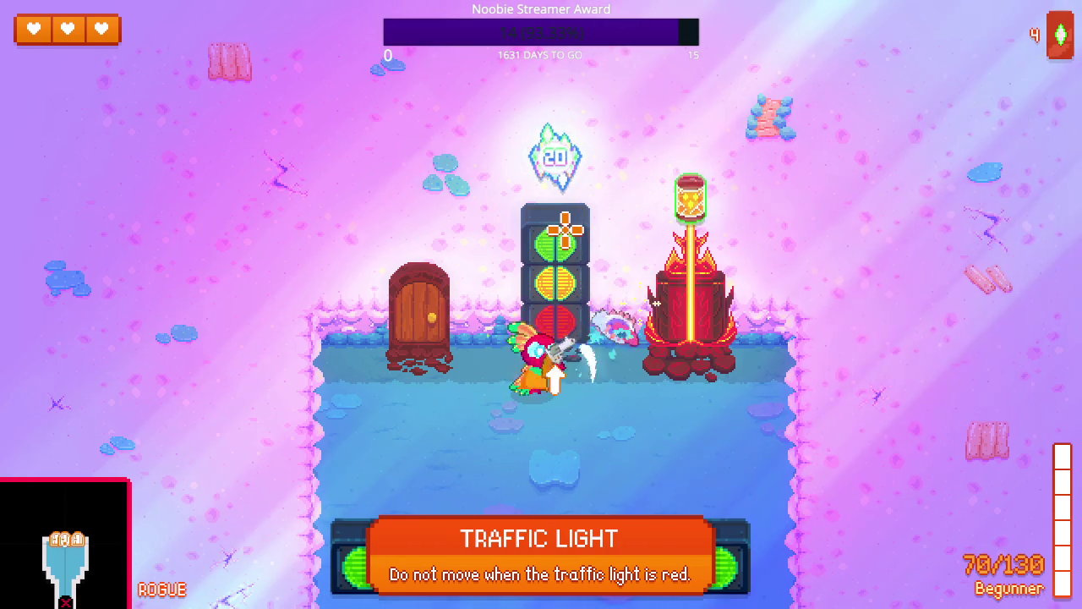
{"action": "key", "text": "e"}
{"action": "key", "text": "s"}
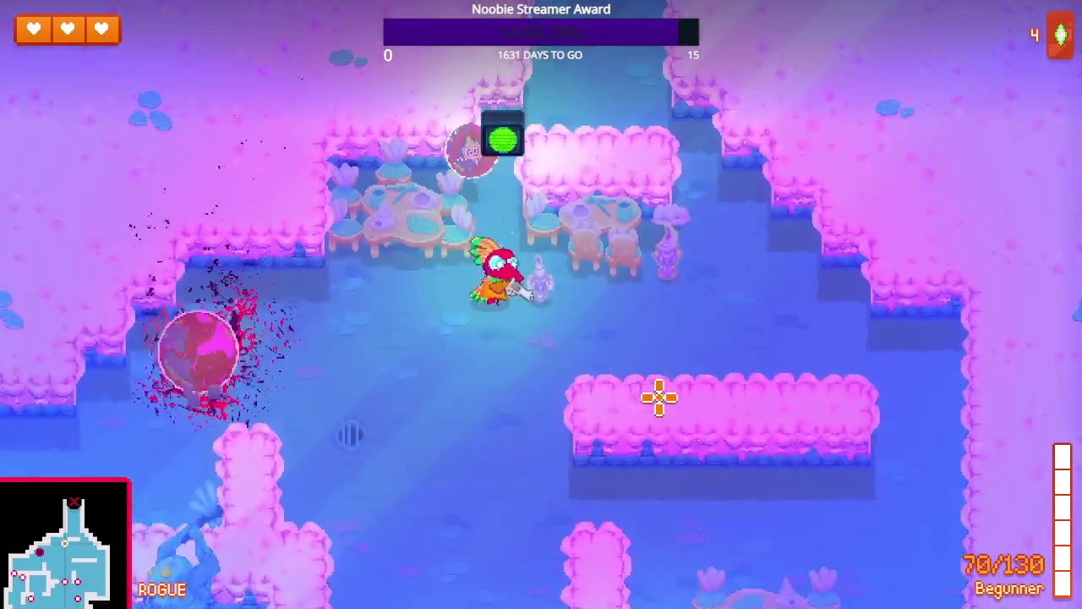
{"action": "key", "text": "w"}
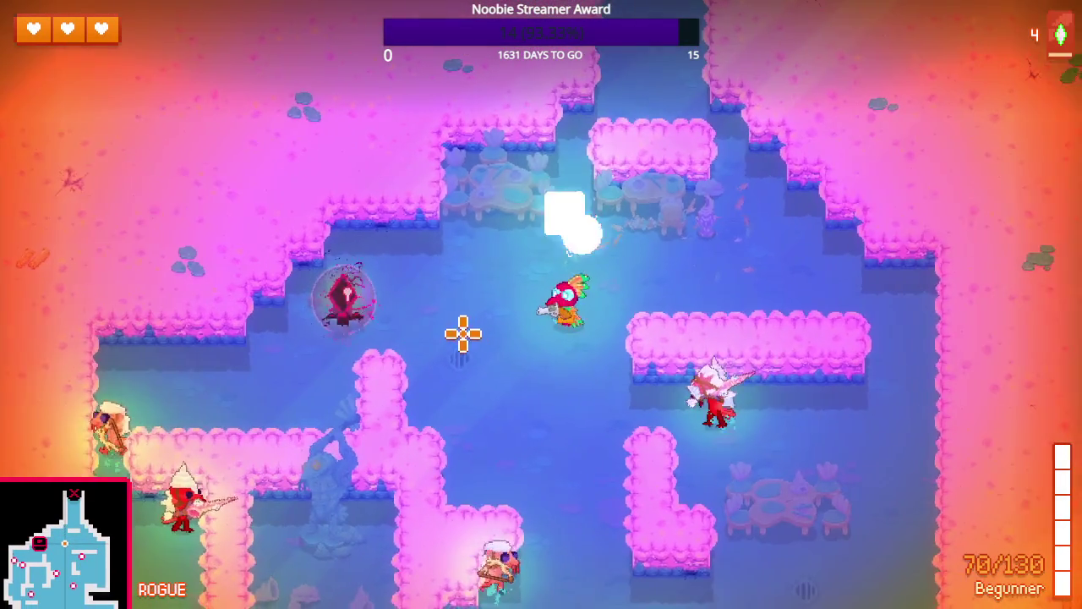
- Fight the enemies below and to the right, strafing around the pink-hedge room while firing
{"action": "left_click", "coordinate": [508, 483]}
{"action": "left_click", "coordinate": [515, 483]}
{"action": "left_click", "coordinate": [551, 481]}
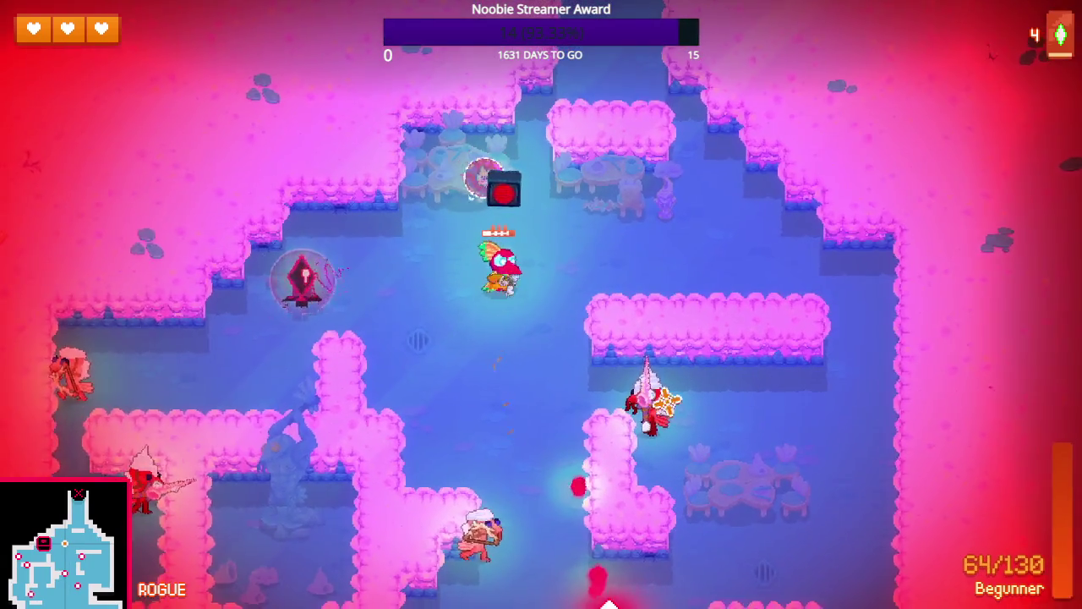
{"action": "key", "text": "s"}
{"action": "left_click", "coordinate": [710, 385]}
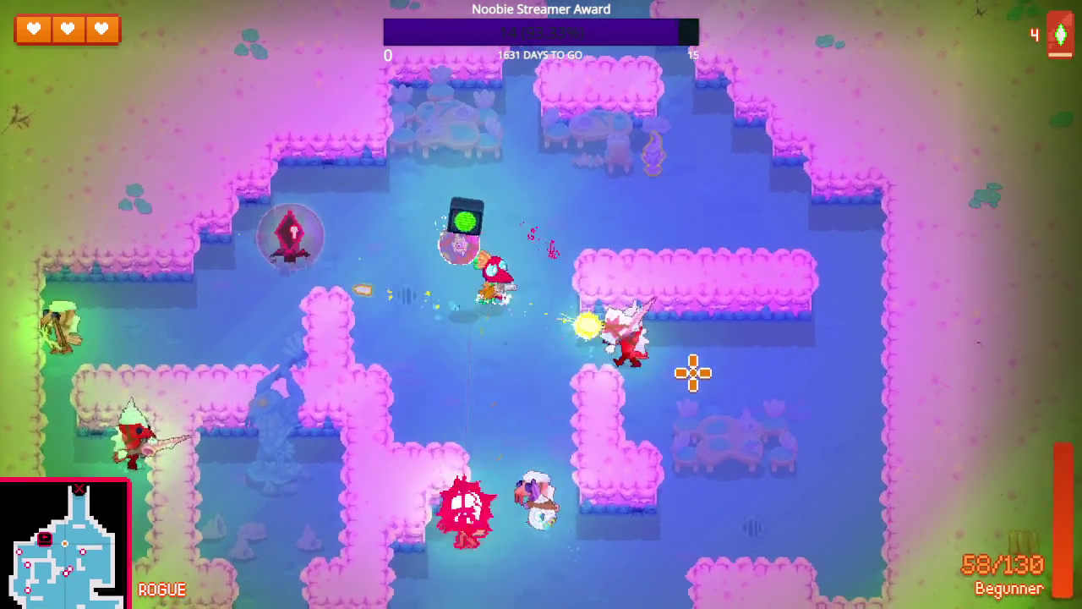
{"action": "key", "text": "a"}
{"action": "left_click", "coordinate": [693, 373]}
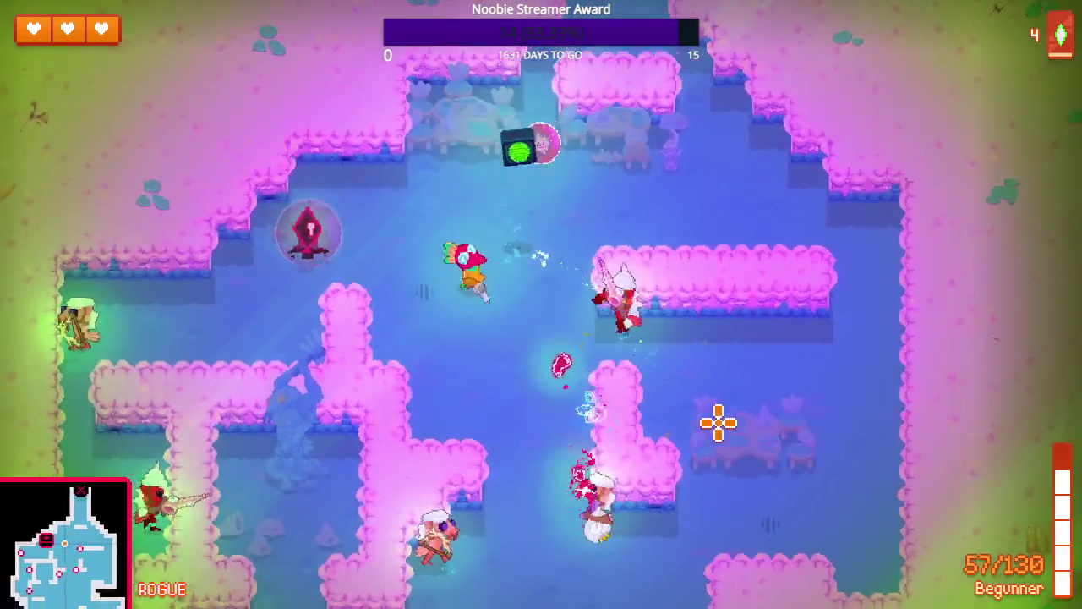
{"action": "key", "text": "w"}
{"action": "left_click", "coordinate": [716, 406]}
{"action": "left_click", "coordinate": [657, 399]}
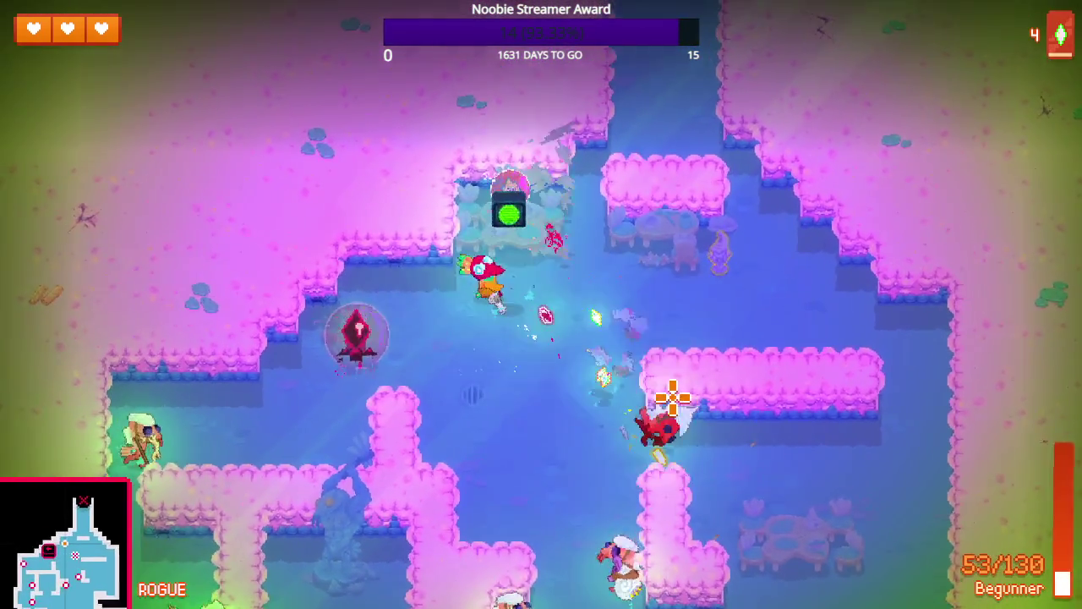
{"action": "left_click", "coordinate": [683, 401]}
{"action": "key", "text": "d"}
{"action": "left_click", "coordinate": [665, 416]}
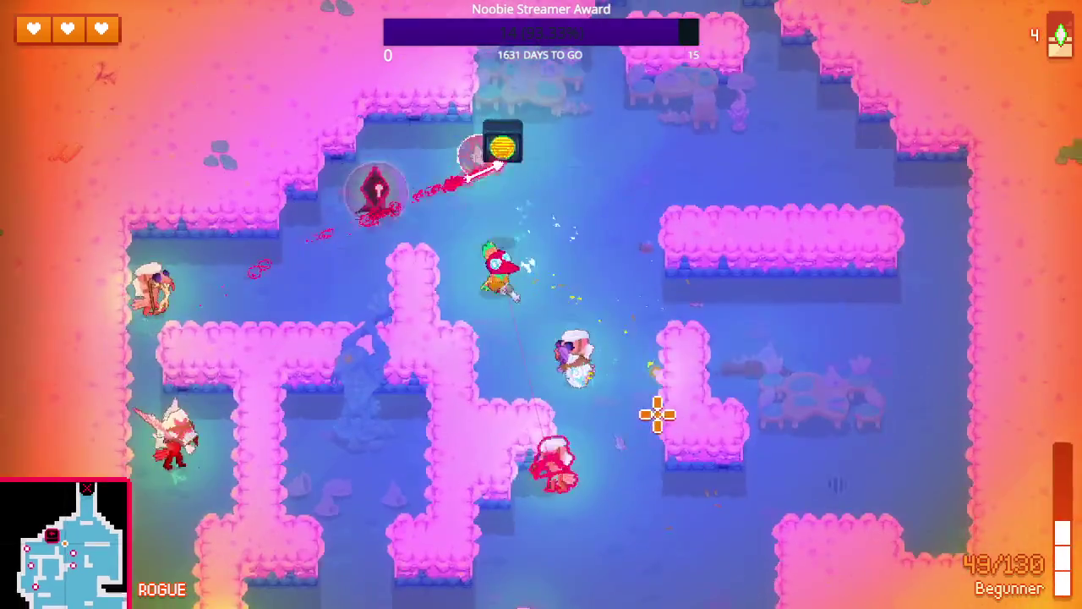
{"action": "left_click", "coordinate": [633, 425]}
{"action": "left_click", "coordinate": [541, 433]}
{"action": "key", "text": "s"}
{"action": "key", "text": "d"}
{"action": "left_click", "coordinate": [482, 404]}
{"action": "left_click", "coordinate": [483, 409]}
{"action": "left_click", "coordinate": [483, 411]}
{"action": "left_click", "coordinate": [461, 422]}
{"action": "left_click", "coordinate": [440, 431]}
{"action": "key", "text": "a"}
{"action": "key", "text": "s"}
{"action": "left_click", "coordinate": [445, 415]}
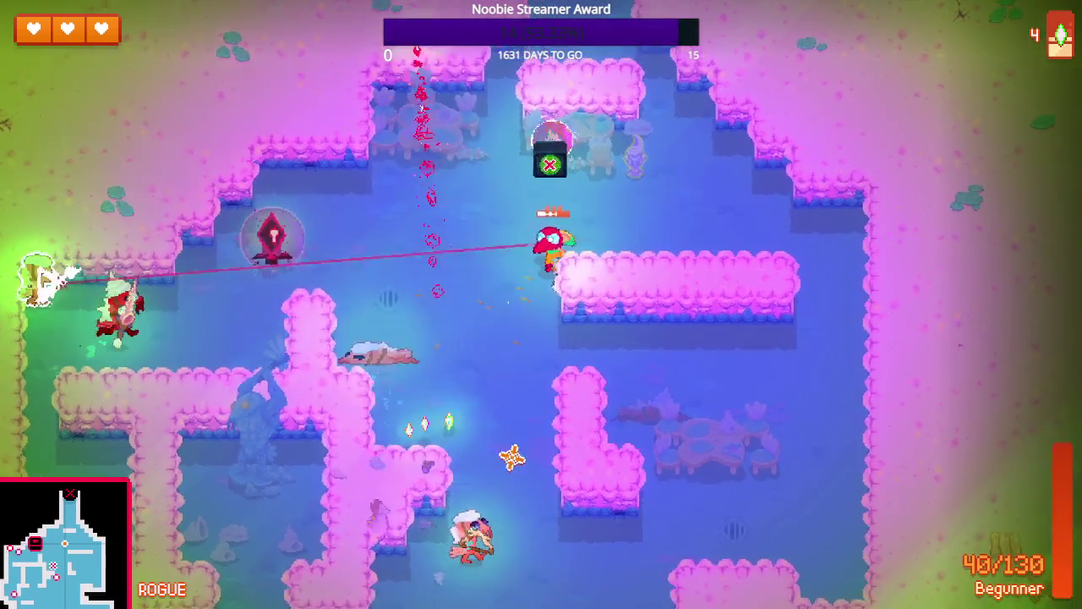
- Keep dodging and shooting enemies to the left and below, grabbing the fifth gem
{"action": "key", "text": "w"}
{"action": "key", "text": "d"}
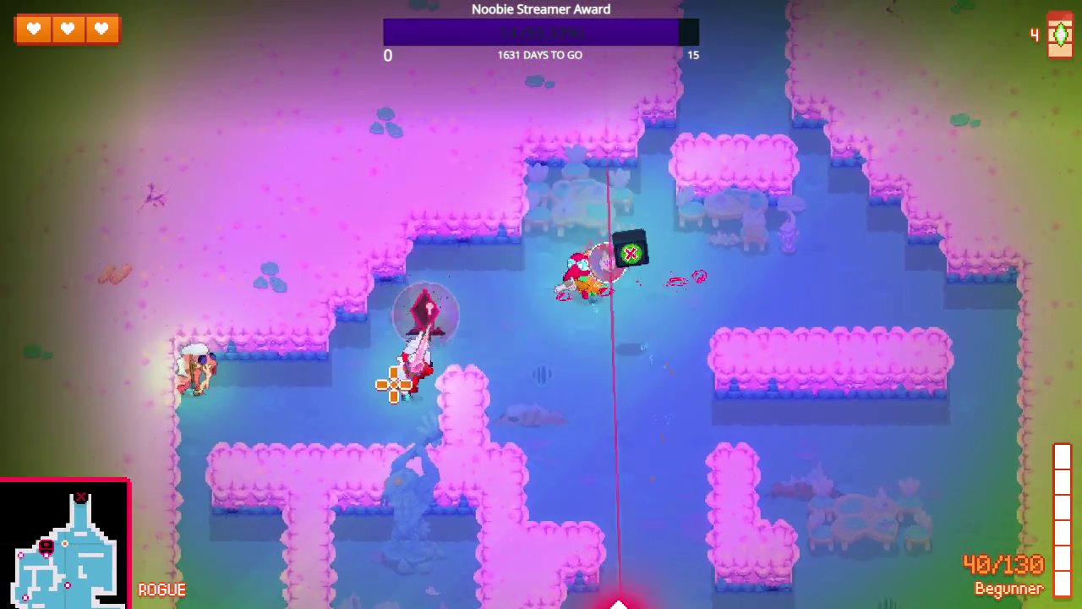
{"action": "left_click", "coordinate": [394, 379]}
{"action": "left_click", "coordinate": [445, 380]}
{"action": "left_click", "coordinate": [441, 379]}
{"action": "left_click", "coordinate": [436, 378]}
{"action": "key", "text": "a"}
{"action": "key", "text": "s"}
{"action": "left_click", "coordinate": [423, 364]}
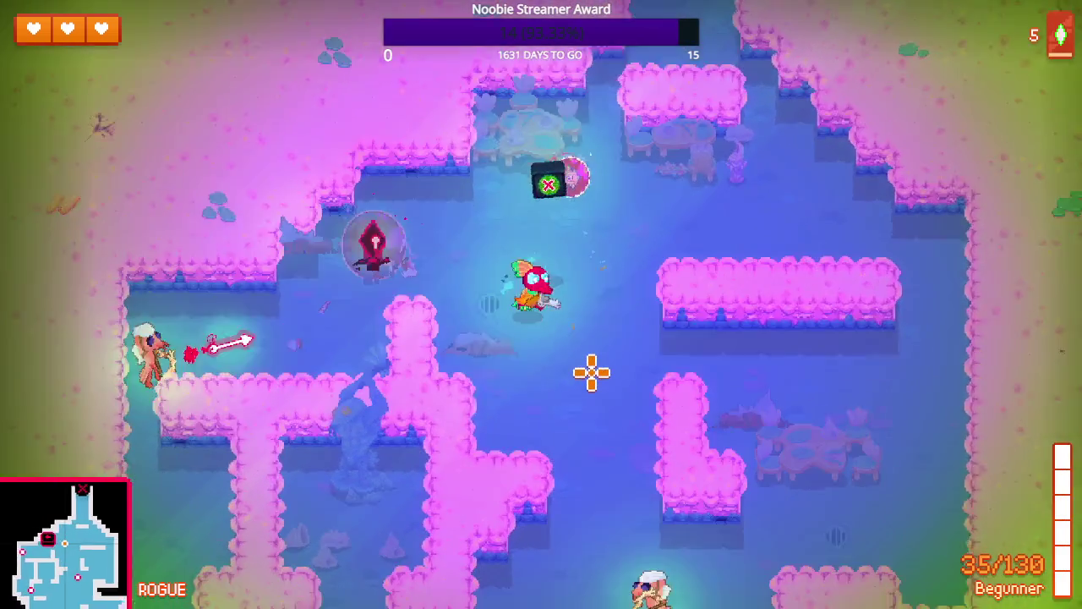
{"action": "key", "text": "s"}
{"action": "key", "text": "d"}
{"action": "left_click", "coordinate": [570, 381]}
{"action": "left_click", "coordinate": [580, 398]}
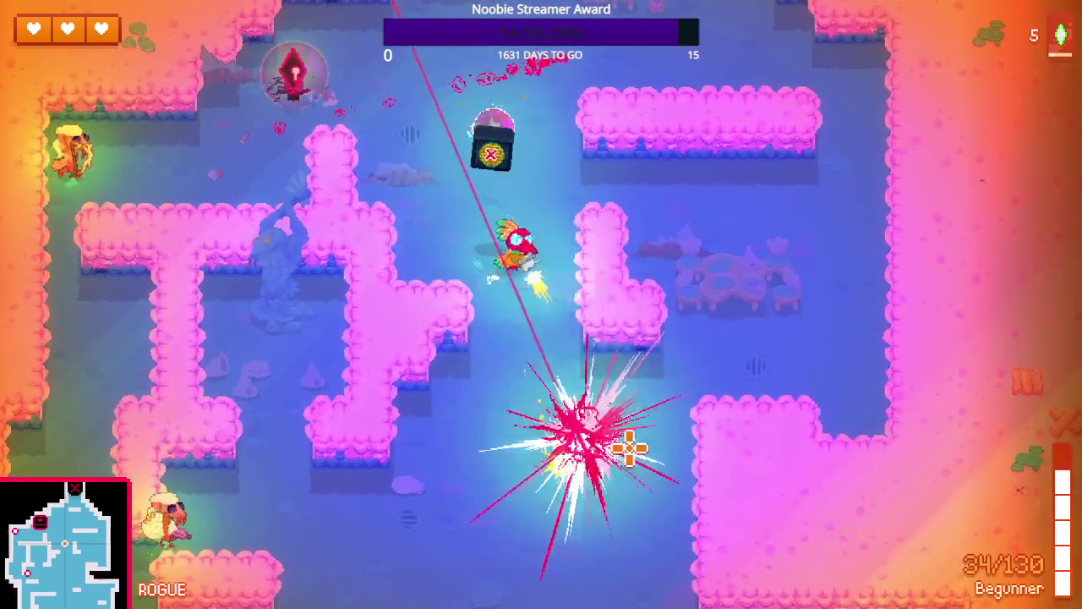
{"action": "left_click", "coordinate": [626, 445]}
{"action": "left_click", "coordinate": [592, 447]}
{"action": "key", "text": "w"}
{"action": "key", "text": "a"}
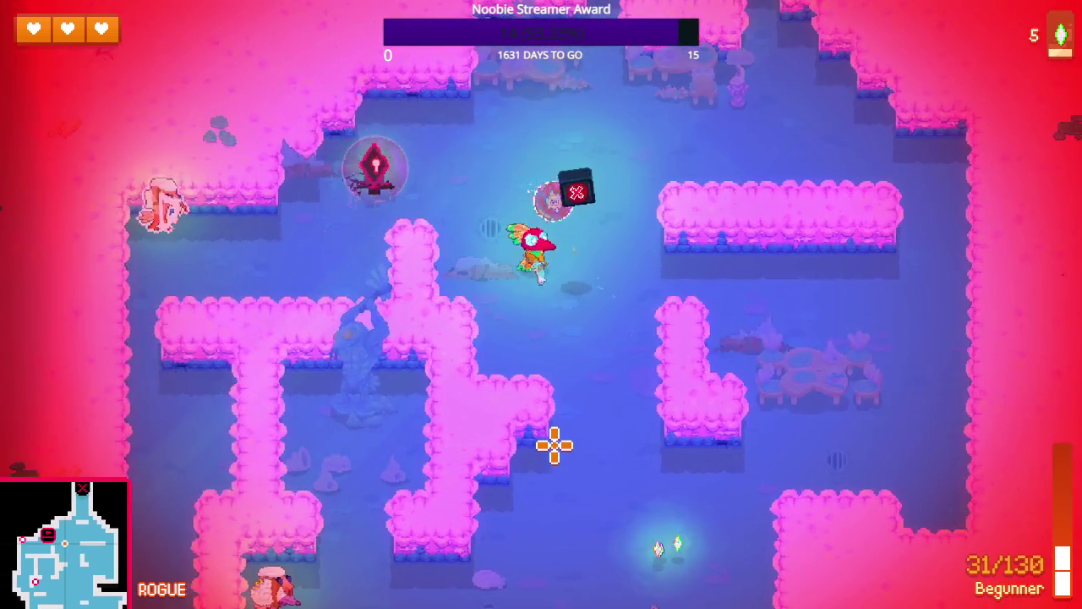
{"action": "key", "text": "s"}
{"action": "key", "text": "d"}
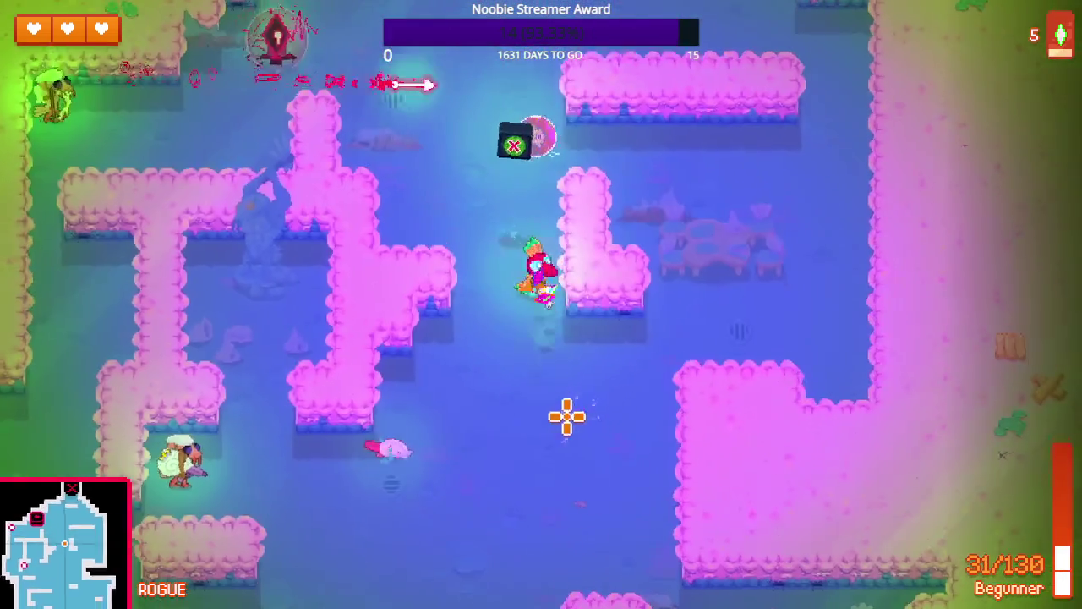
{"action": "key", "text": "w"}
{"action": "key", "text": "a"}
{"action": "left_click", "coordinate": [406, 358]}
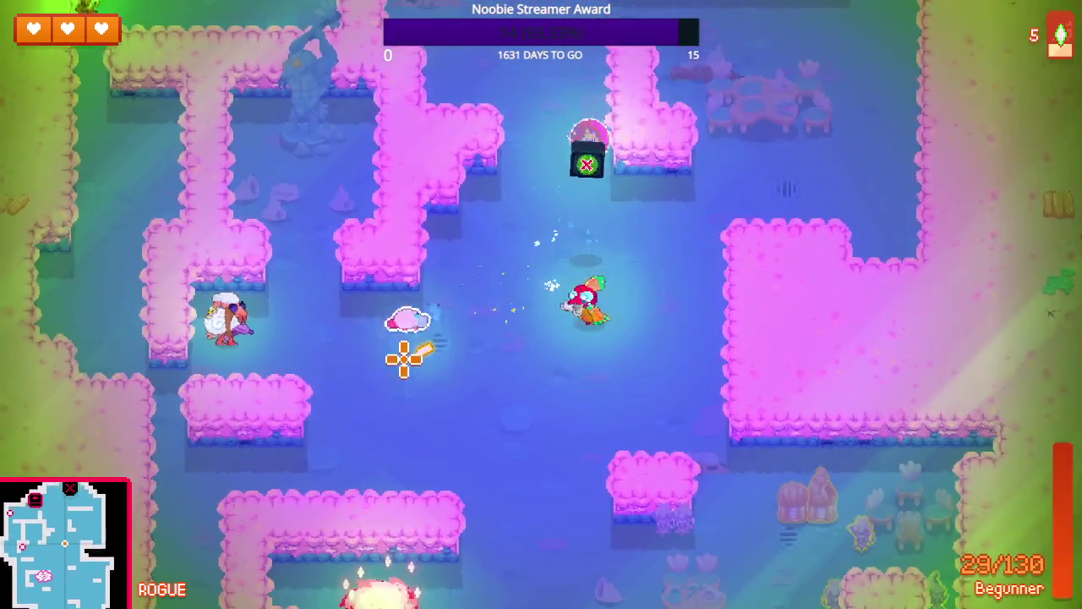
{"action": "left_click", "coordinate": [363, 322]}
{"action": "left_click", "coordinate": [329, 284]}
{"action": "left_click", "coordinate": [329, 282]}
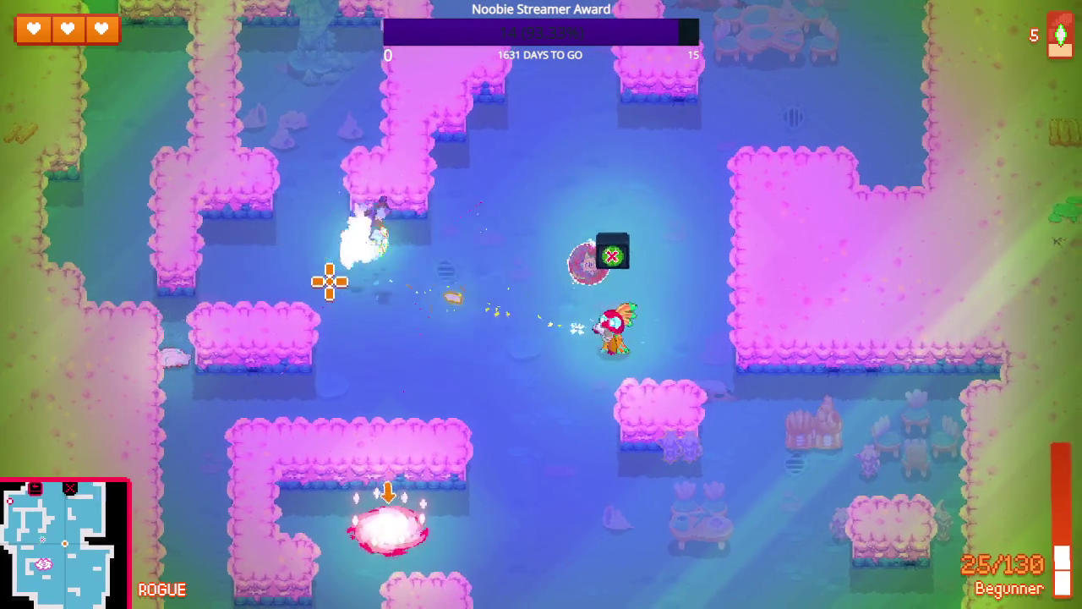
{"action": "key", "text": "s"}
{"action": "key", "text": "a"}
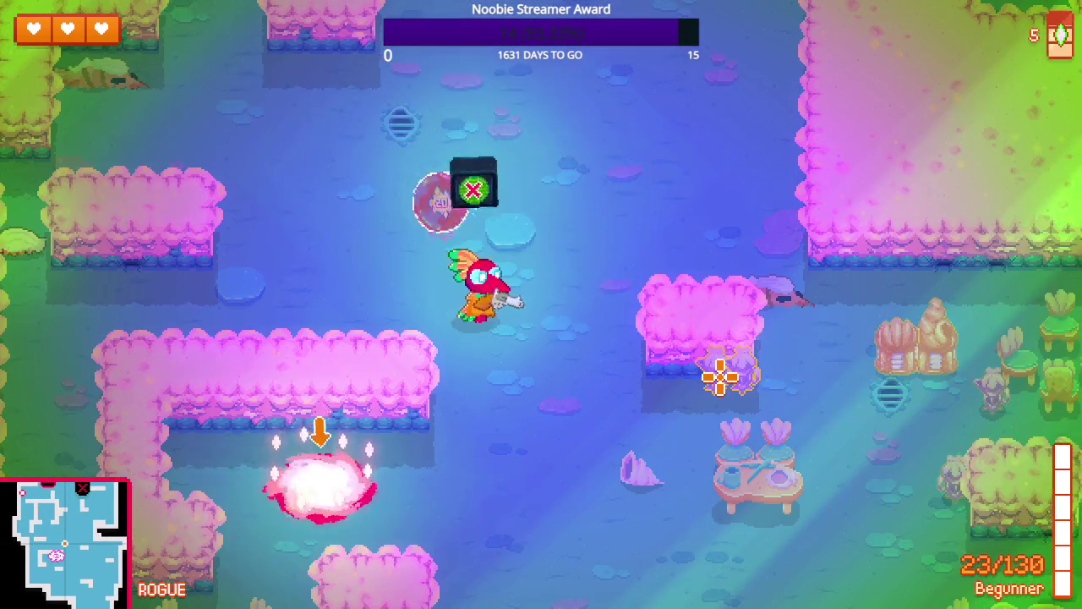
- Collect the sixth gem, then run back onto the pink Loot Vortex
{"action": "key", "text": "a"}
{"action": "key", "text": "d"}
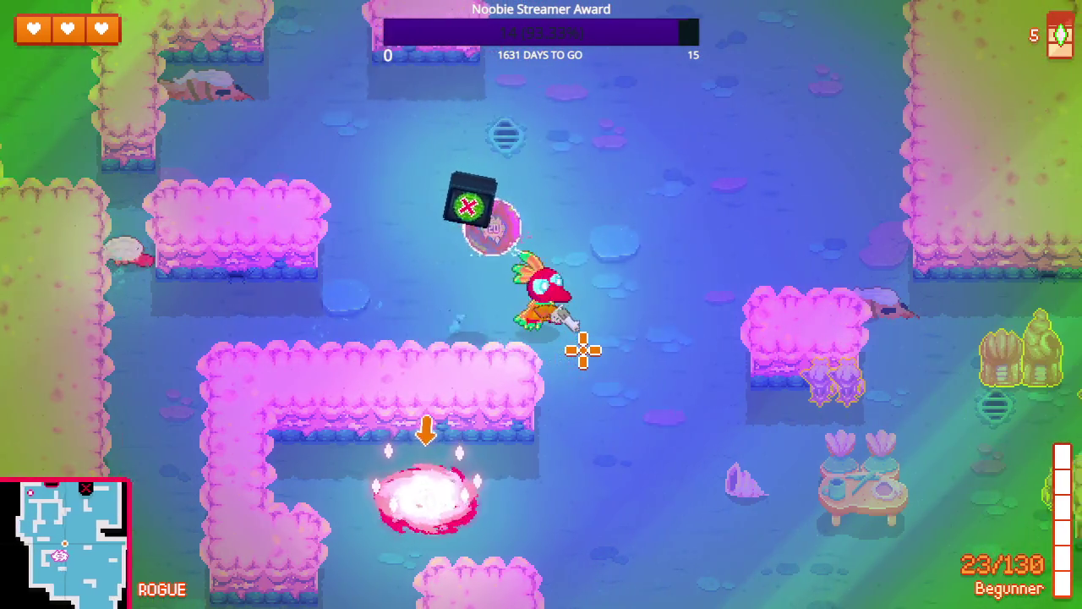
{"action": "key", "text": "s"}
{"action": "key", "text": "d"}
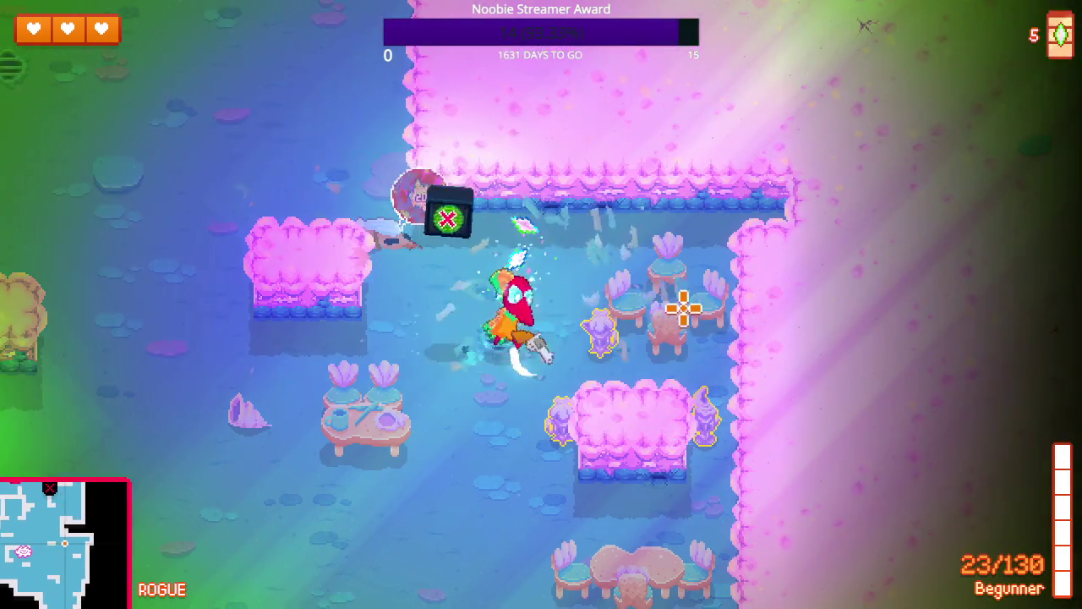
{"action": "key", "text": "s"}
{"action": "key", "text": "a"}
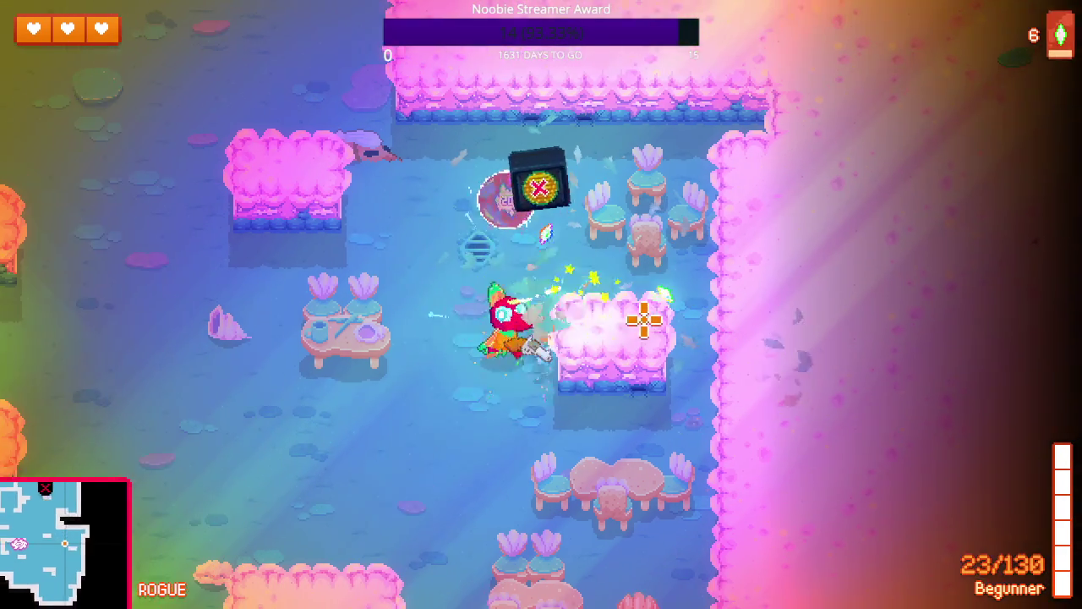
{"action": "key", "text": "a"}
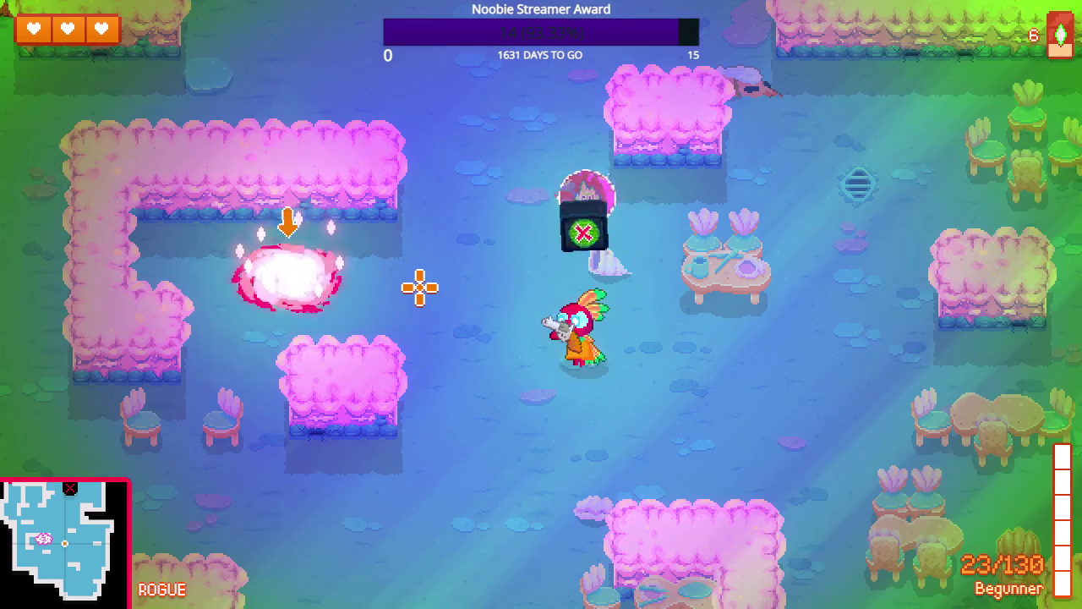
{"action": "key", "text": "a"}
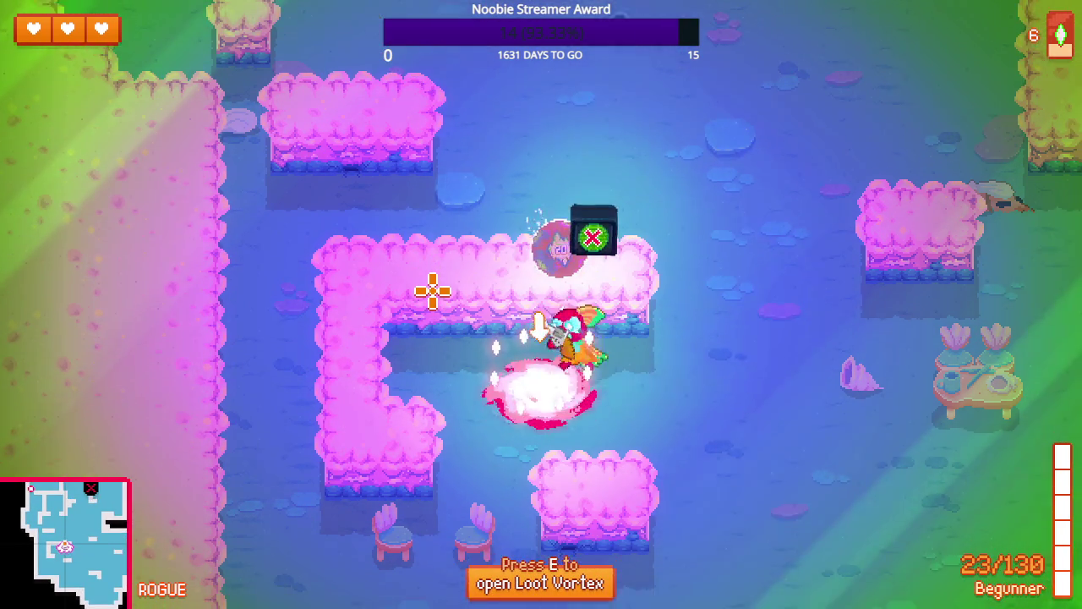
- Open the Loot Vortex and pick up the Bone Bow it drops
{"action": "key", "text": "e"}
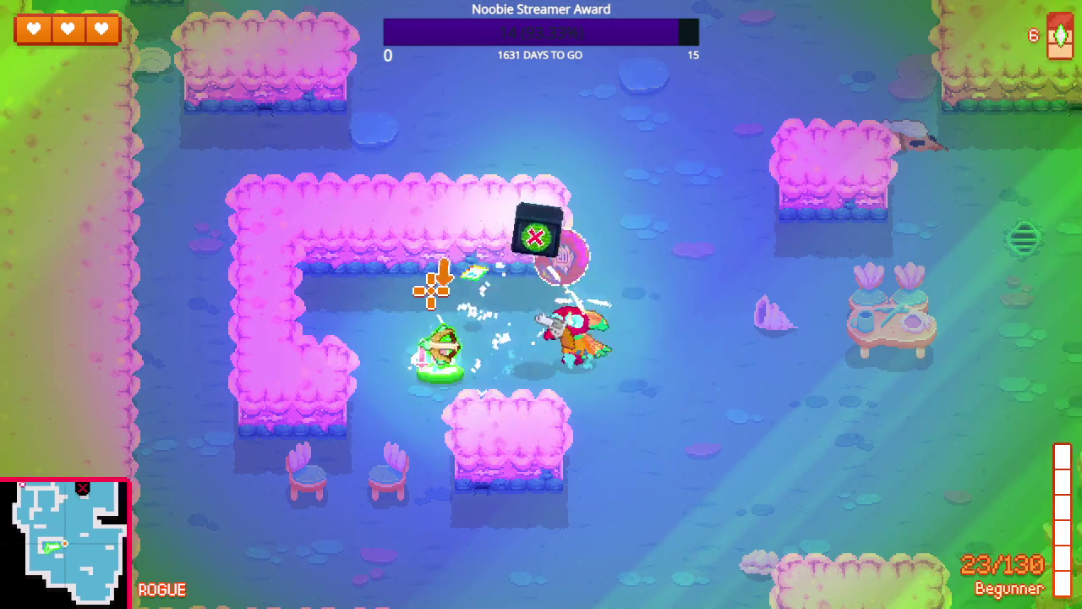
{"action": "key", "text": "a"}
{"action": "key", "text": "e"}
{"action": "key", "text": "d"}
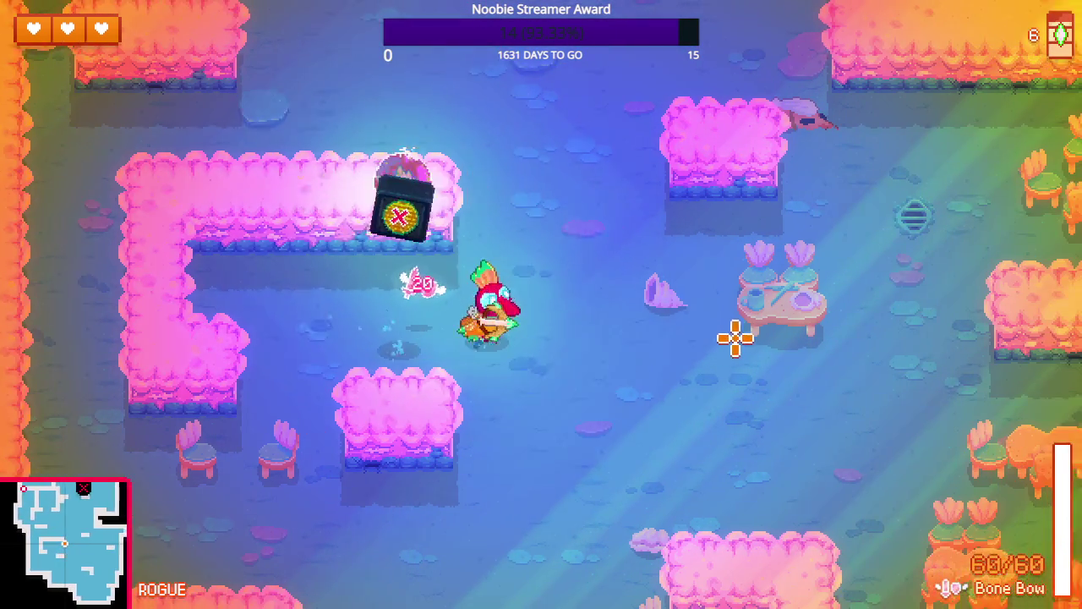
- Run up and left into the next area and shoot an enemy with the Bone Bow
{"action": "key", "text": "a"}
{"action": "key", "text": "w"}
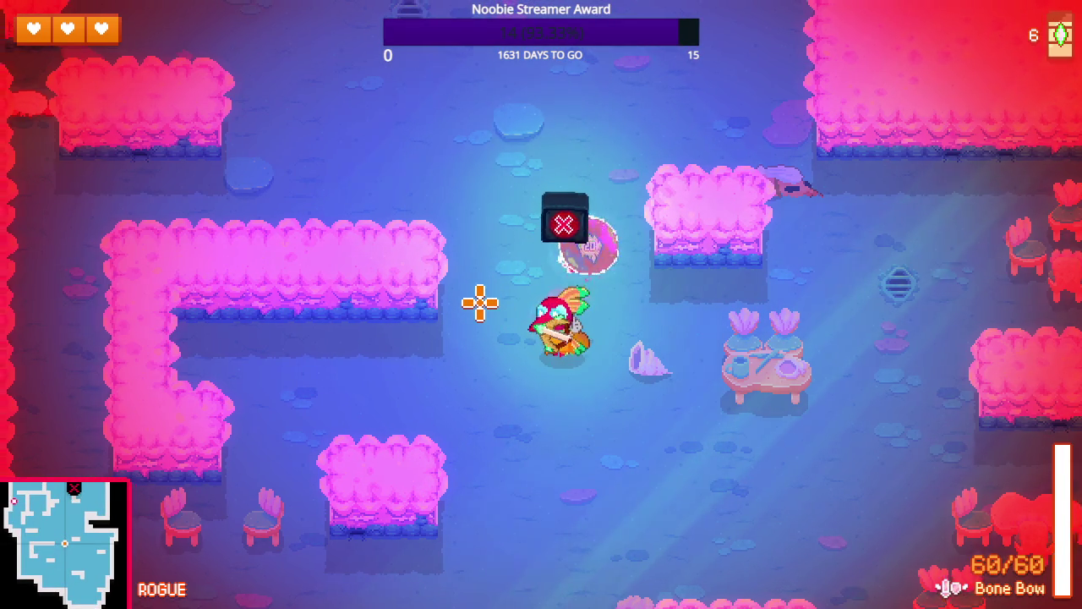
{"action": "key", "text": "a"}
{"action": "key", "text": "w"}
{"action": "key", "text": "a"}
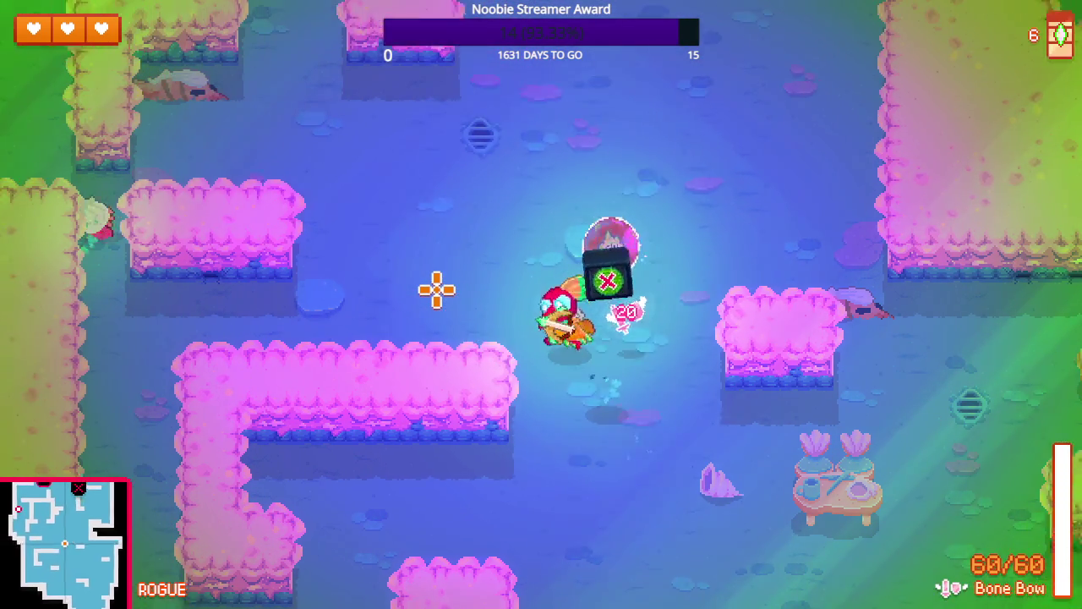
{"action": "key", "text": "w"}
{"action": "key", "text": "a"}
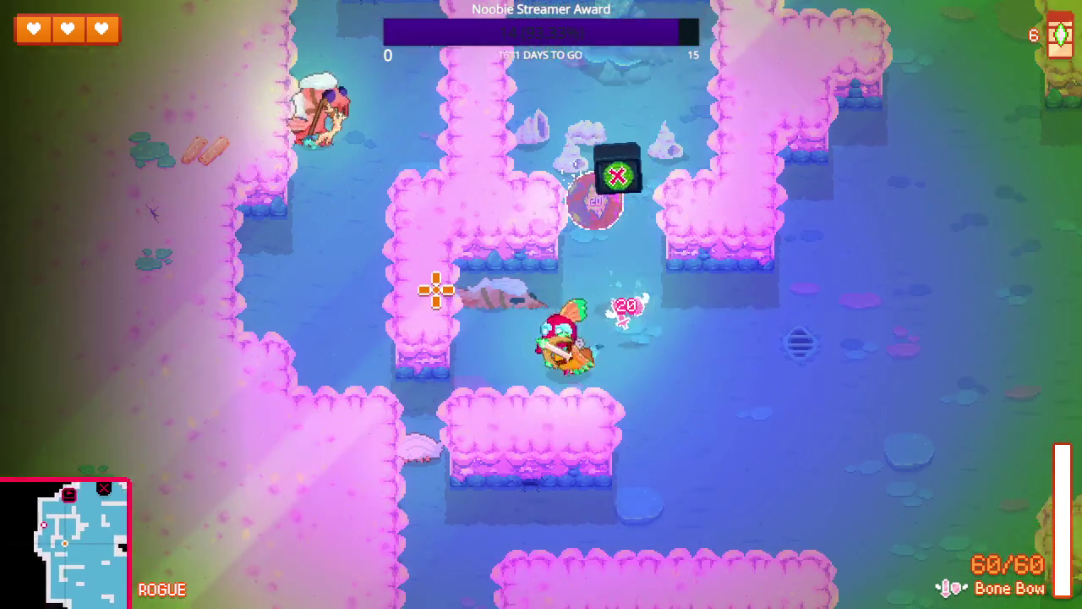
{"action": "key", "text": "s"}
{"action": "key", "text": "w"}
{"action": "key", "text": "a"}
{"action": "left_click", "coordinate": [486, 144]}
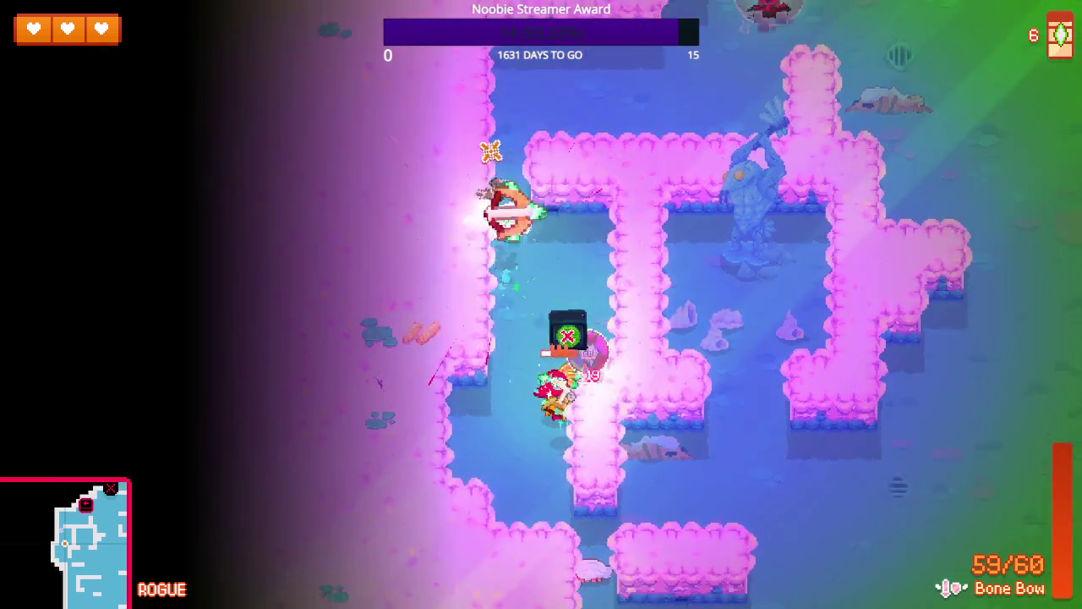
- Finish the fight, run up-right to the item pedestals and step across the Bat Boot and Bullet Button
{"action": "key", "text": "a"}
{"action": "key", "text": "s"}
{"action": "key", "text": "w"}
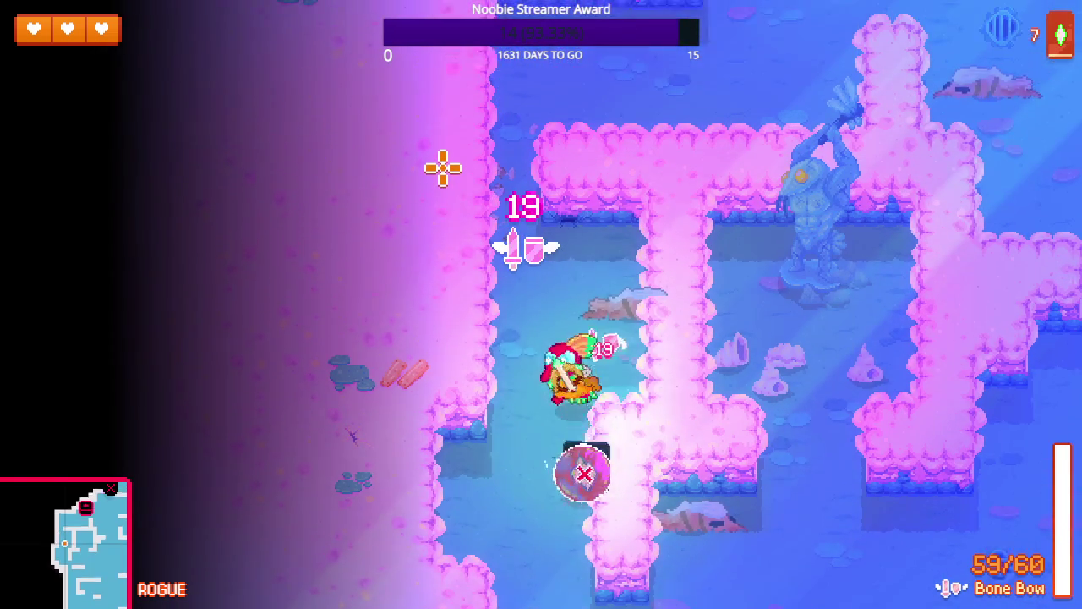
{"action": "key", "text": "w"}
{"action": "key", "text": "d"}
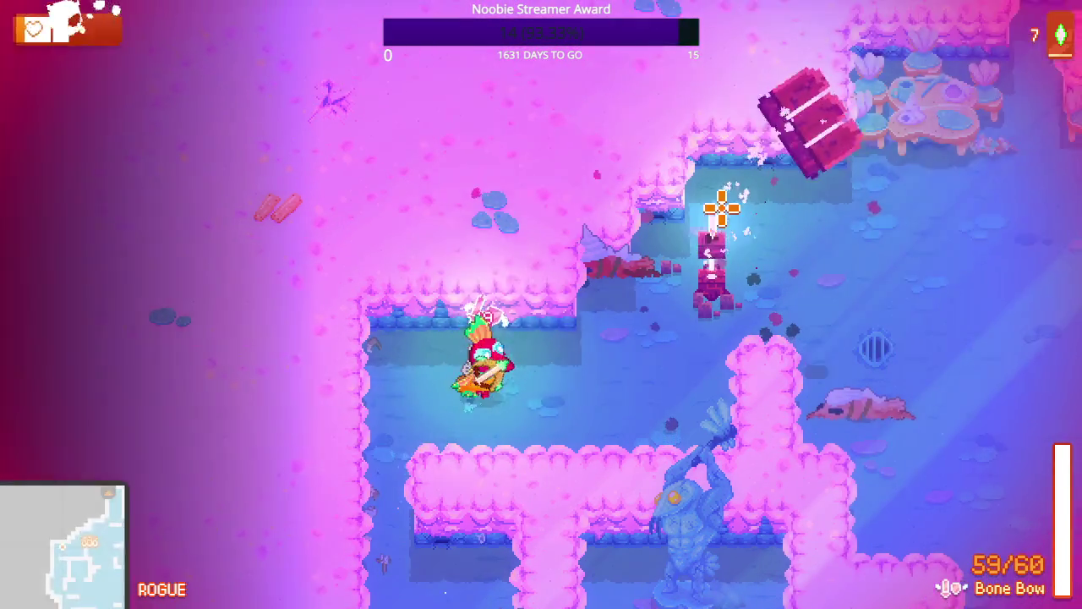
{"action": "key", "text": "d"}
{"action": "key", "text": "s"}
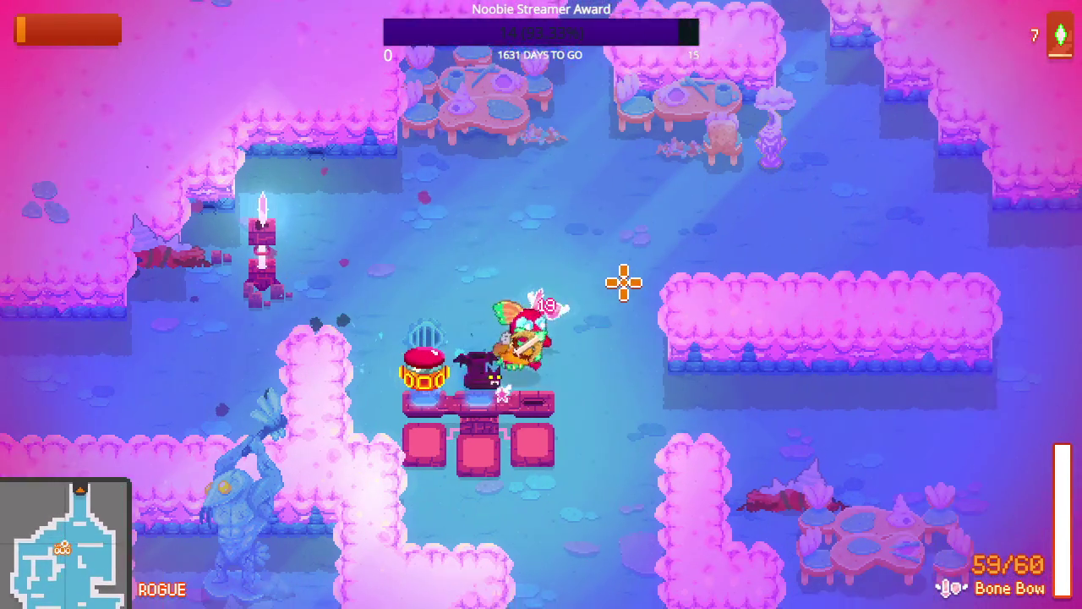
{"action": "key", "text": "a"}
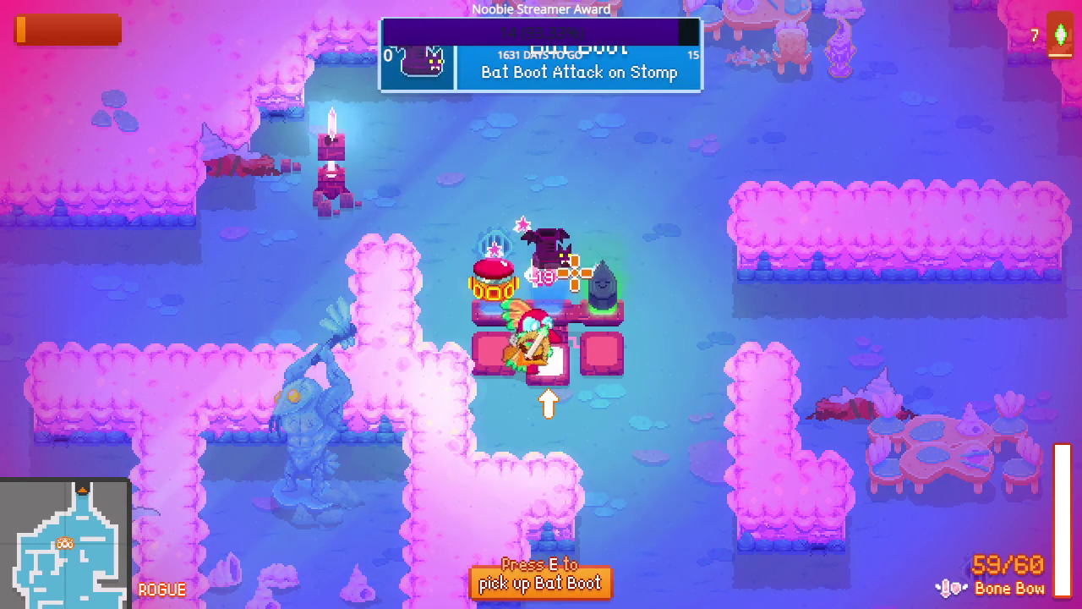
{"action": "key", "text": "a"}
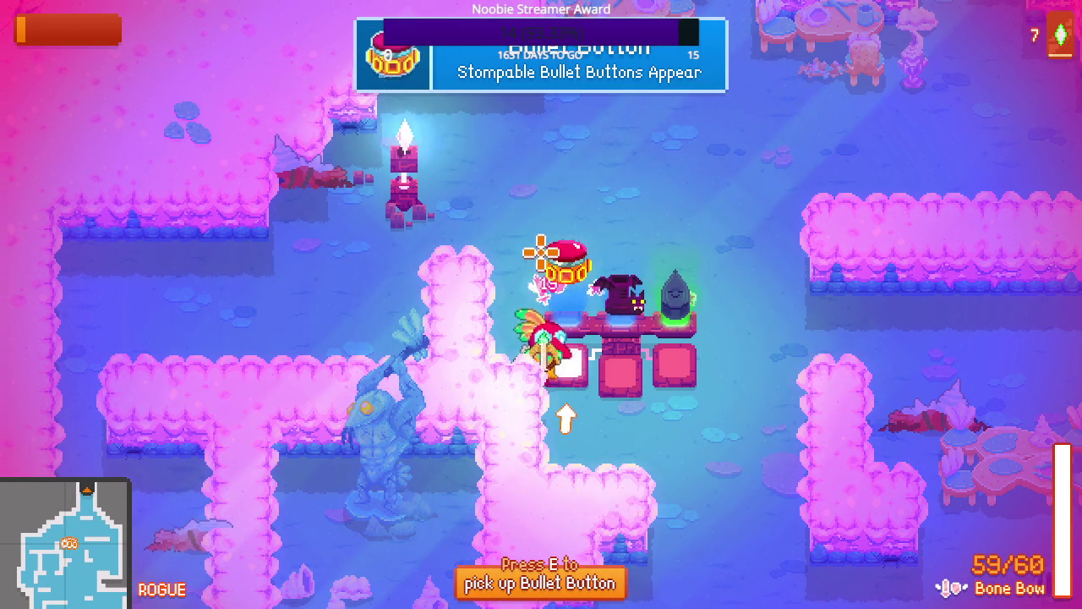
- Compare the Water Button and Bat Boot pedestals, then take the Bat Boot
{"action": "key", "text": "d"}
{"action": "key", "text": "a"}
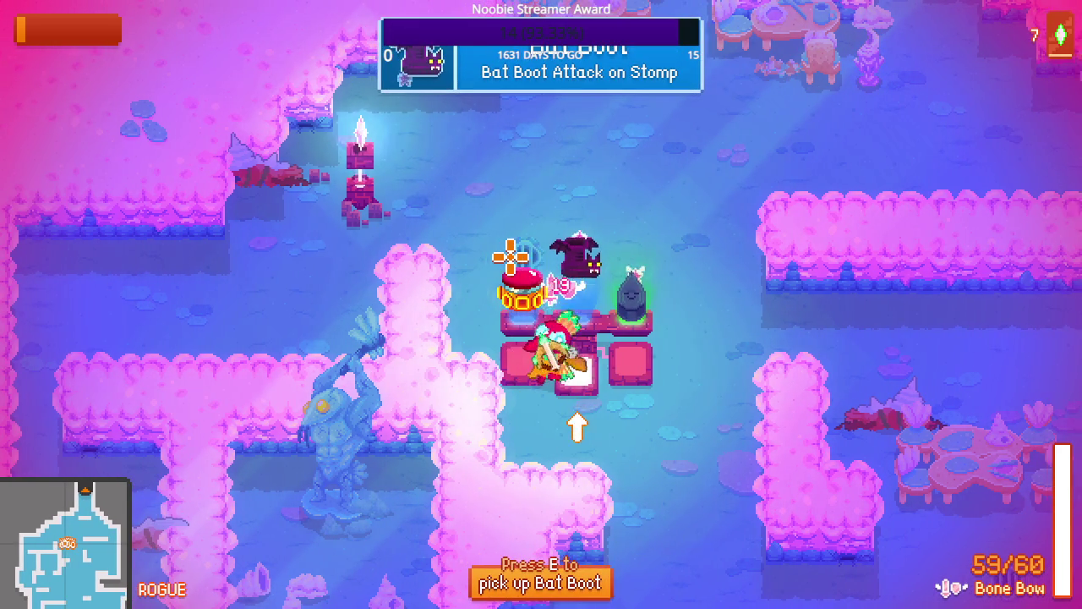
{"action": "key", "text": "e"}
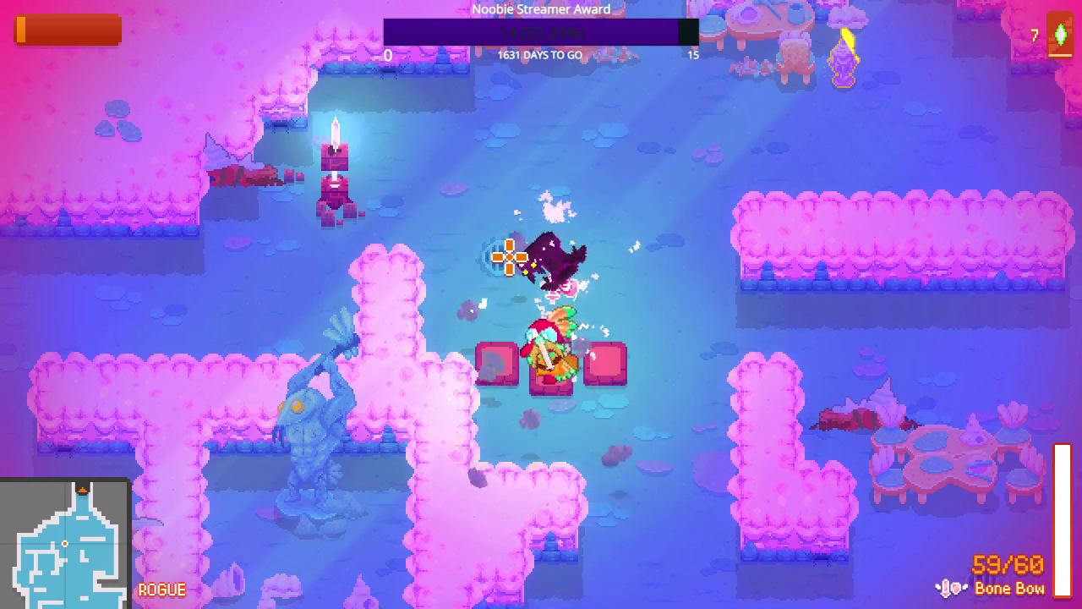
{"action": "key", "text": "s"}
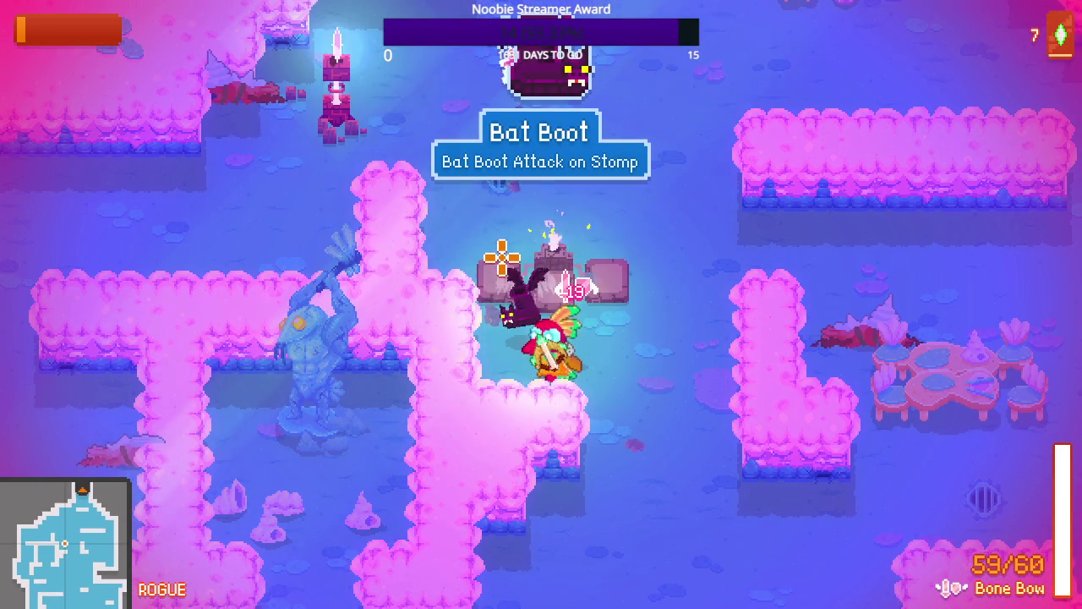
- Head north into the new room, weaving around the pink block and shooting at the bat
{"action": "key", "text": "w"}
{"action": "key", "text": "d"}
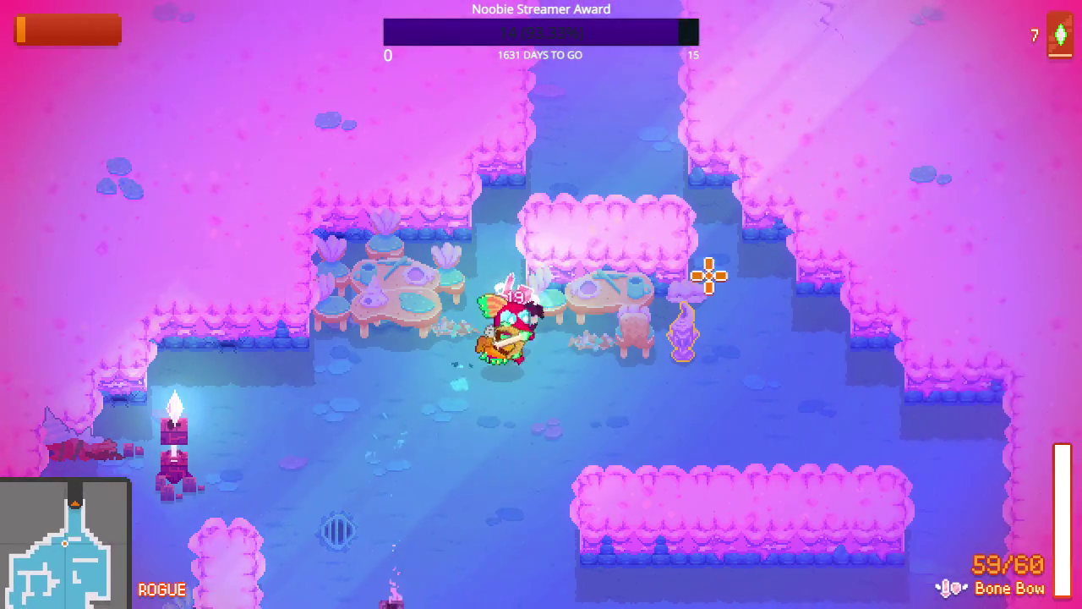
{"action": "key", "text": "a"}
{"action": "key", "text": "s"}
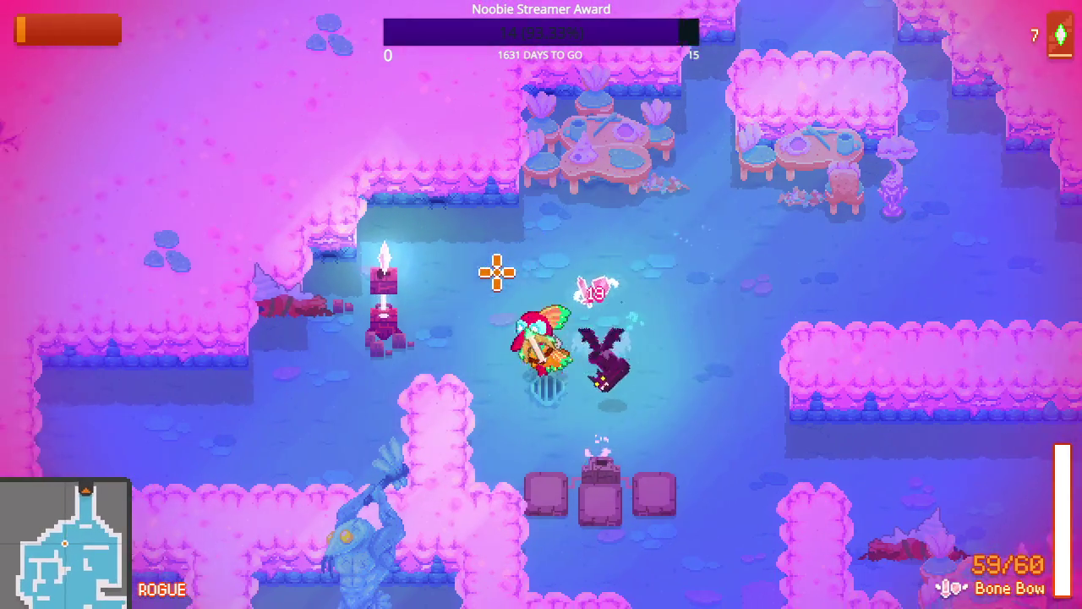
{"action": "key", "text": "w+a"}
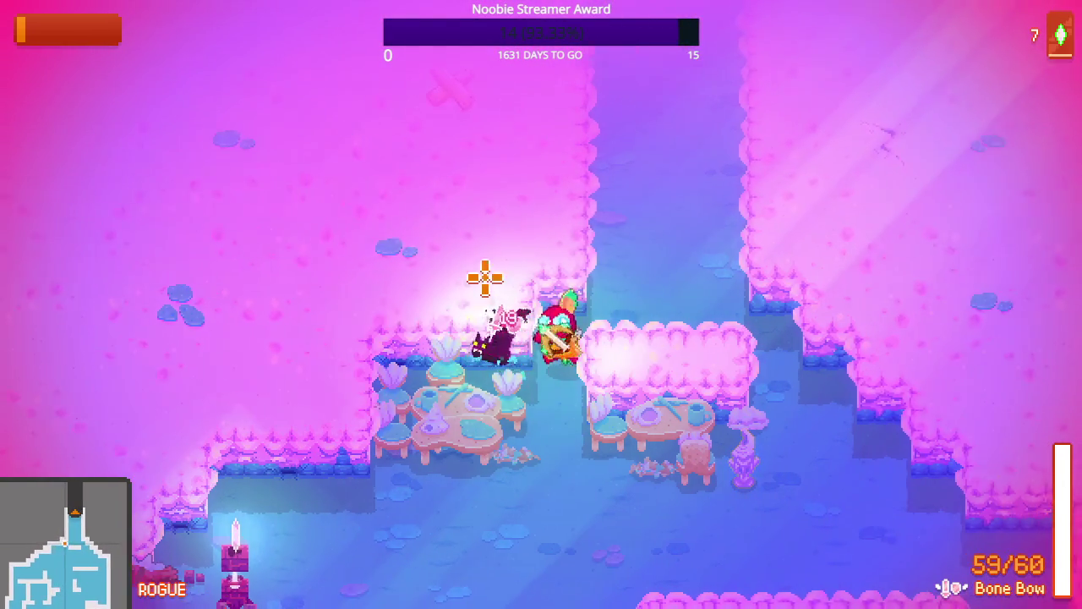
{"action": "key", "text": "s+d"}
{"action": "left_click", "coordinate": [576, 261]}
{"action": "key", "text": "w+d"}
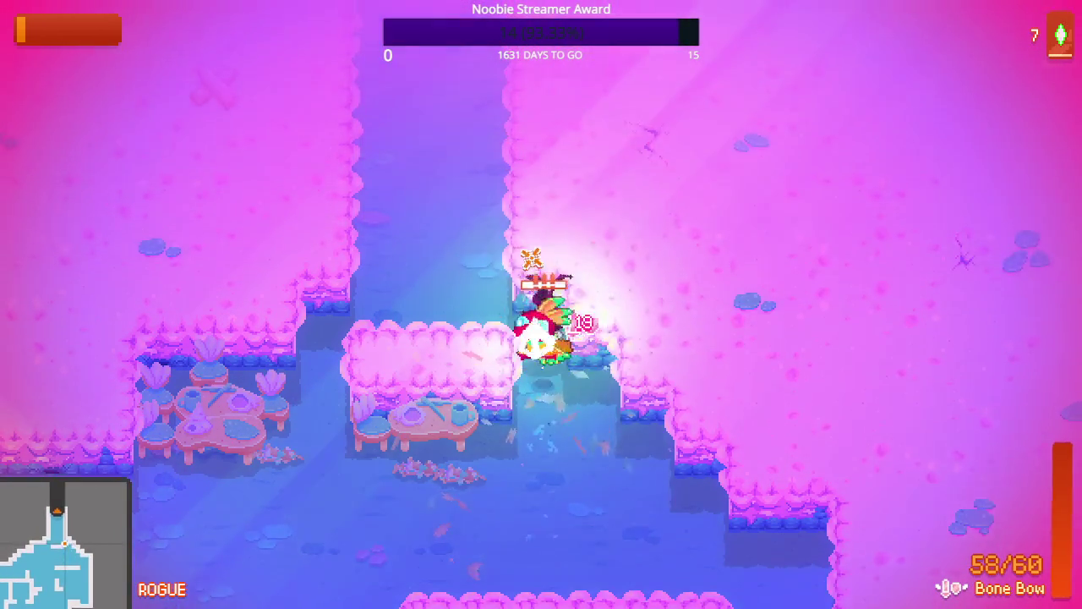
{"action": "key", "text": "w+a"}
- Check the Antlantis level map repeatedly while walking and dodge-rolling down toward the tables
{"action": "key", "text": "Tab"}
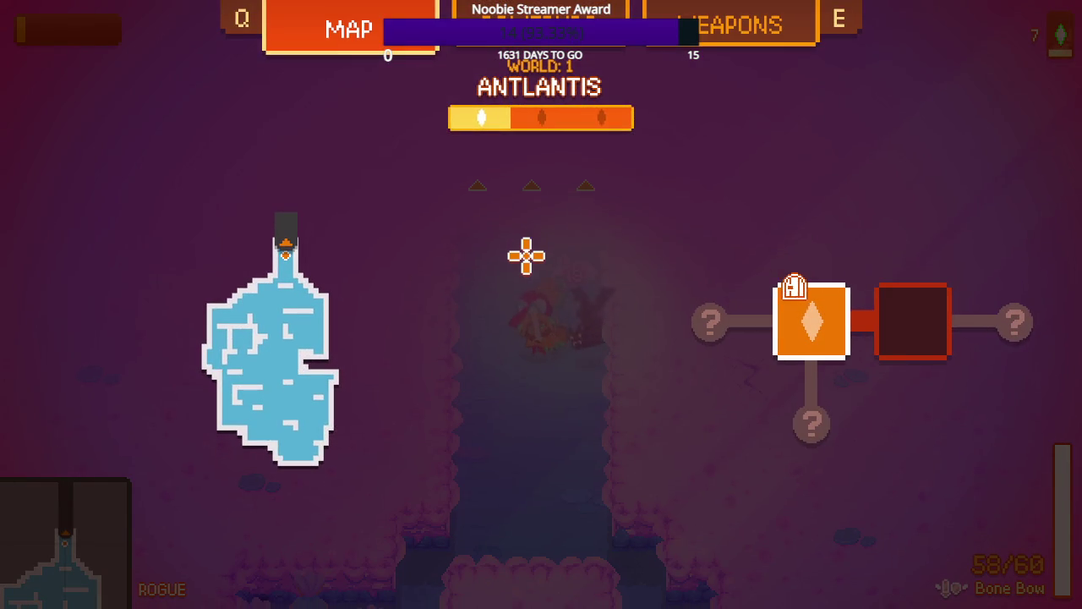
{"action": "key", "text": "Tab"}
{"action": "key", "text": "s"}
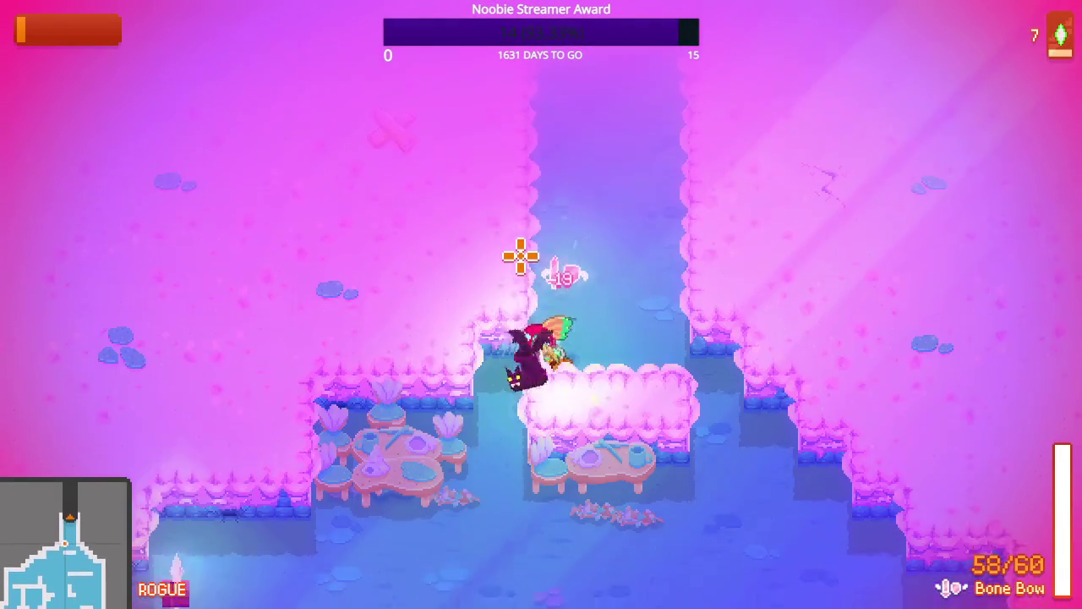
{"action": "key", "text": "s"}
{"action": "key", "text": "Tab"}
{"action": "key", "text": "Tab"}
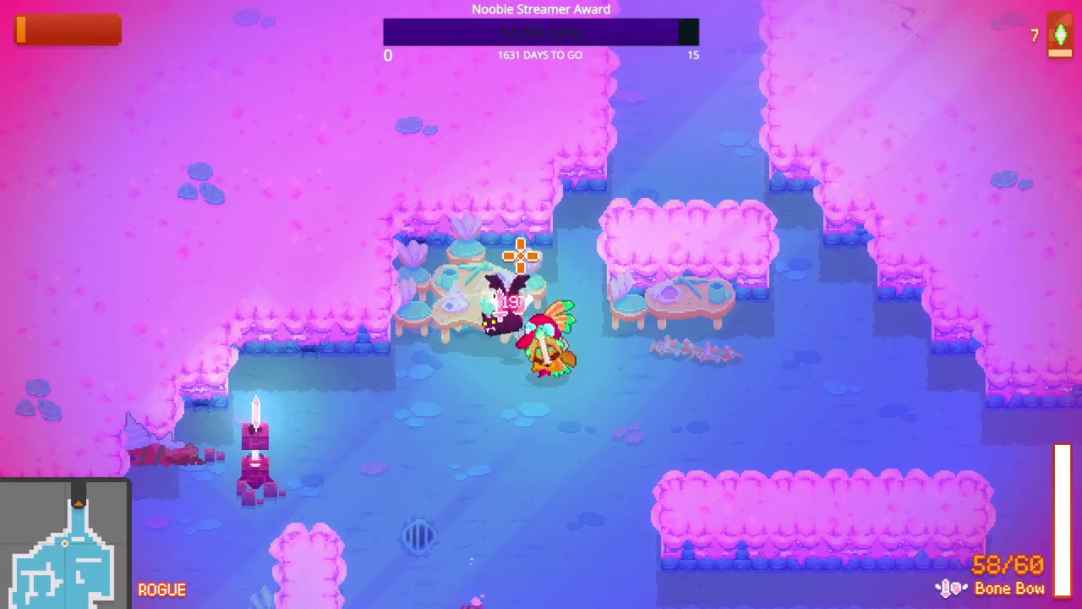
{"action": "key", "text": "Tab"}
{"action": "key", "text": "Tab"}
{"action": "key", "text": "s"}
{"action": "key", "text": "Tab"}
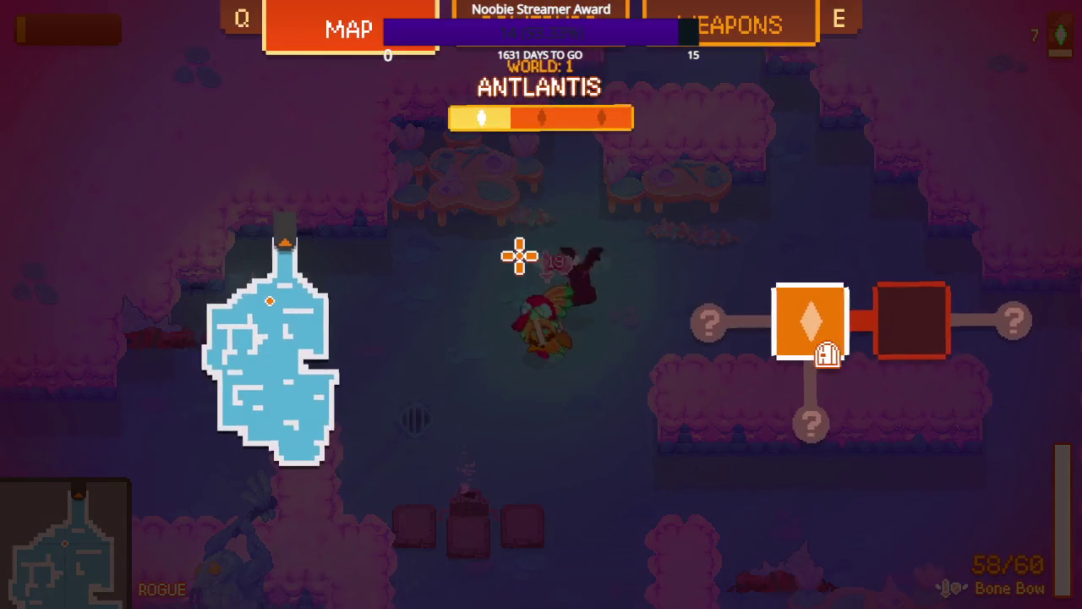
{"action": "key", "text": "Tab"}
{"action": "key", "text": "a"}
{"action": "key", "text": "s"}
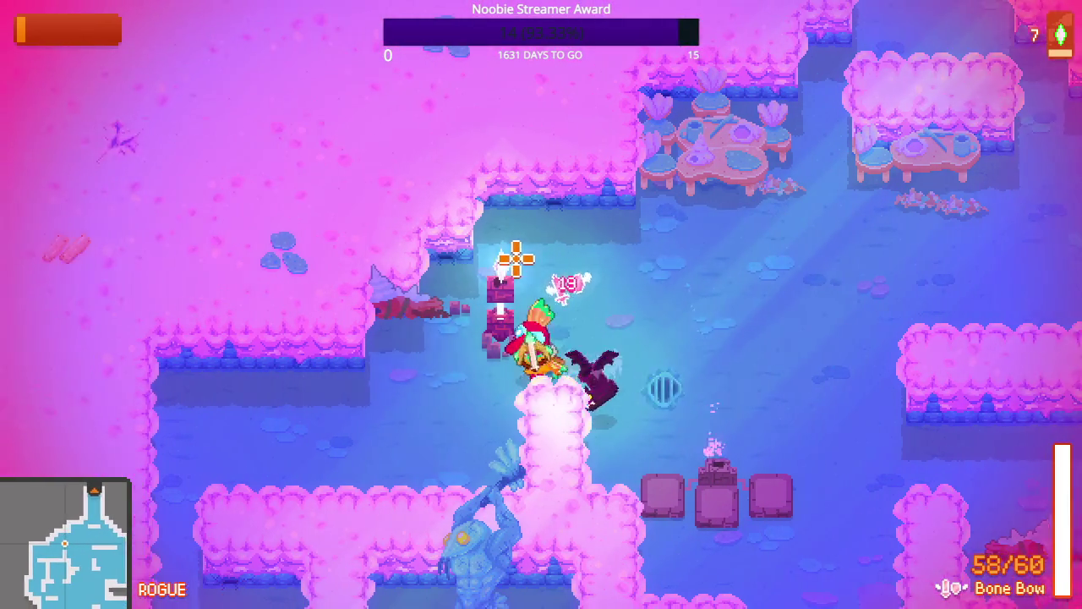
{"action": "key", "text": "space"}
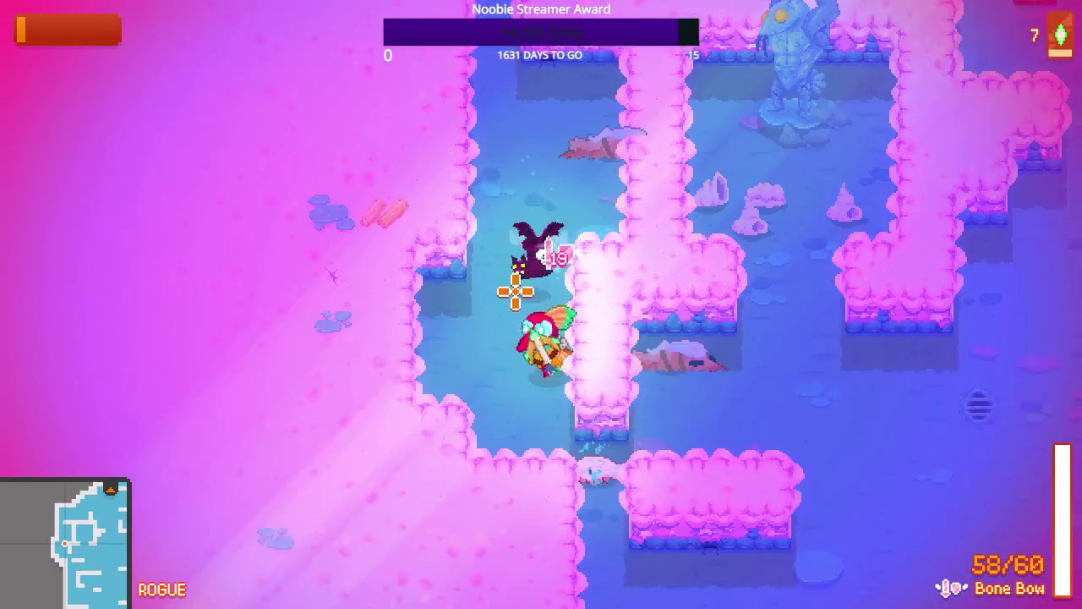
{"action": "key", "text": "s"}
- Fire several Bone Bow shots at the bat while moving around the tables
{"action": "left_click", "coordinate": [524, 386]}
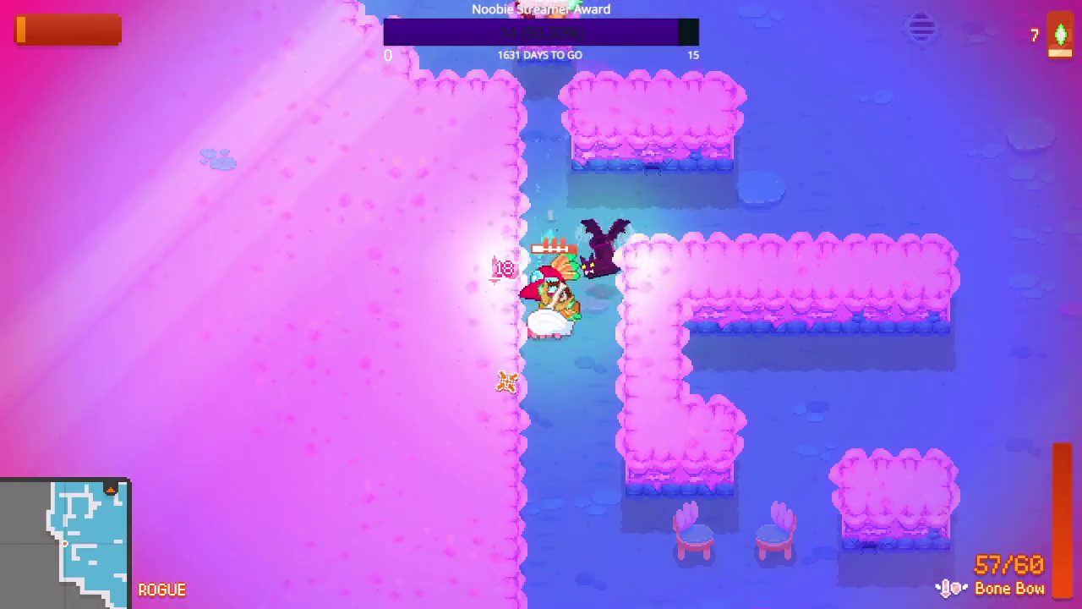
{"action": "key", "text": "w"}
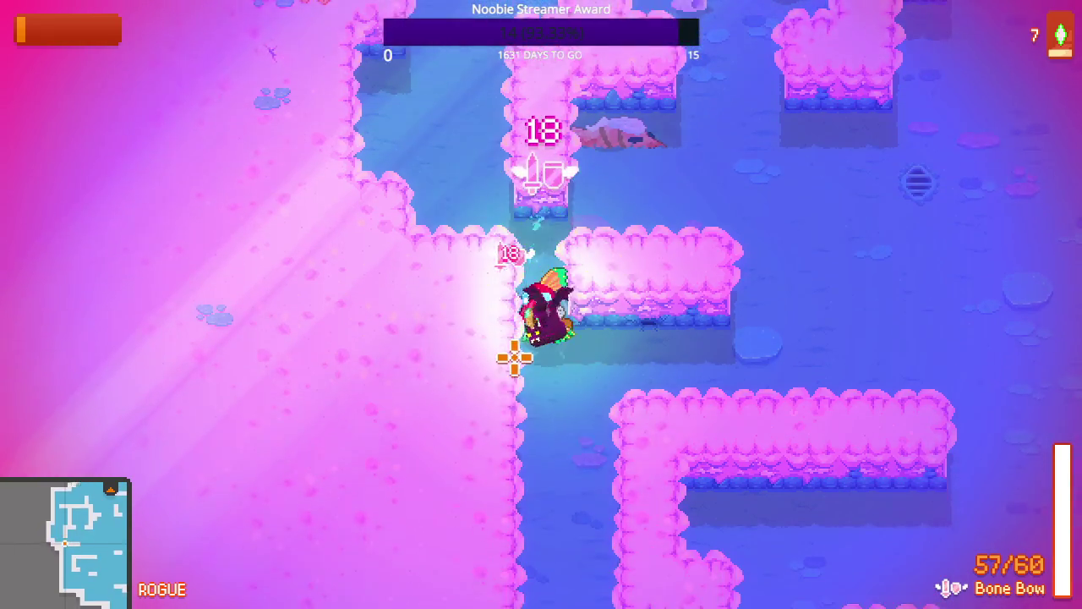
{"action": "key", "text": "s"}
{"action": "key", "text": "d"}
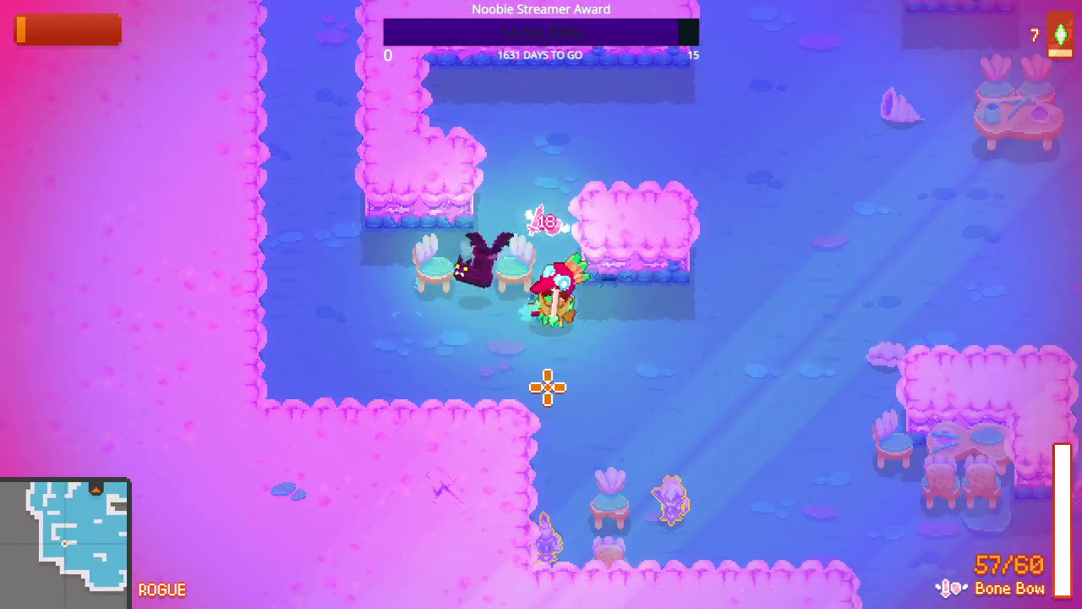
{"action": "key", "text": "s"}
{"action": "left_click", "coordinate": [460, 355]}
{"action": "left_click", "coordinate": [483, 314]}
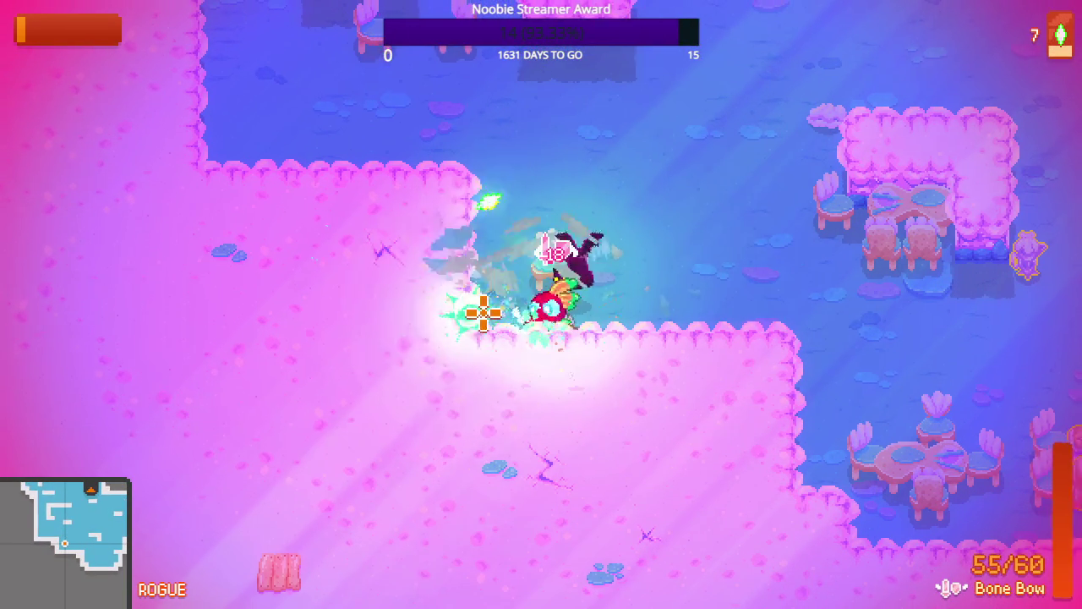
{"action": "key", "text": "d"}
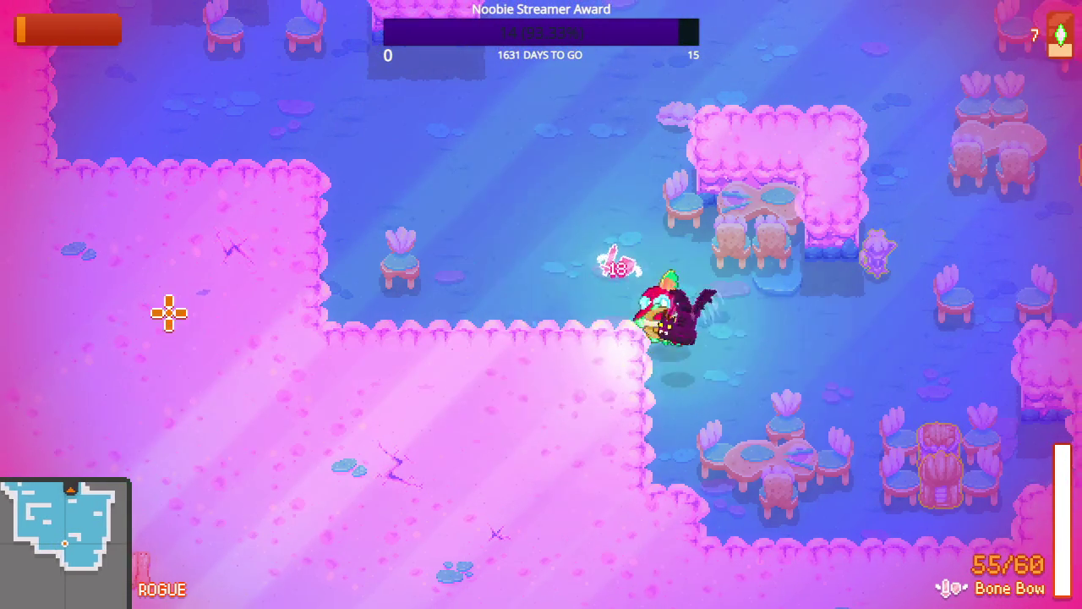
{"action": "key", "text": "s"}
{"action": "key", "text": "d"}
{"action": "key", "text": "w"}
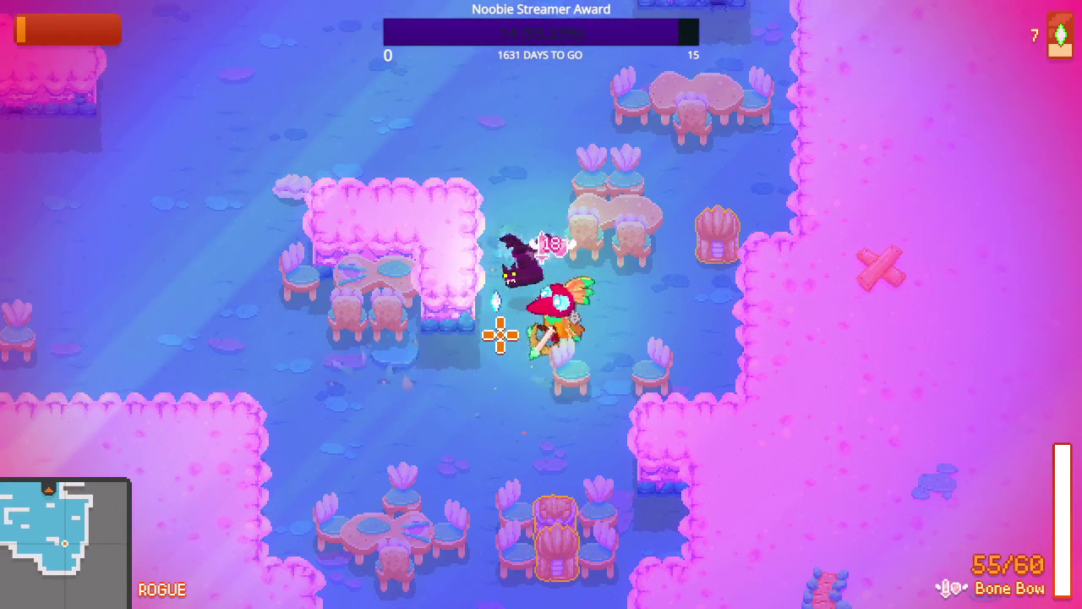
- Walk right past the tables and up the room, then bring up the world map
{"action": "key", "text": "d"}
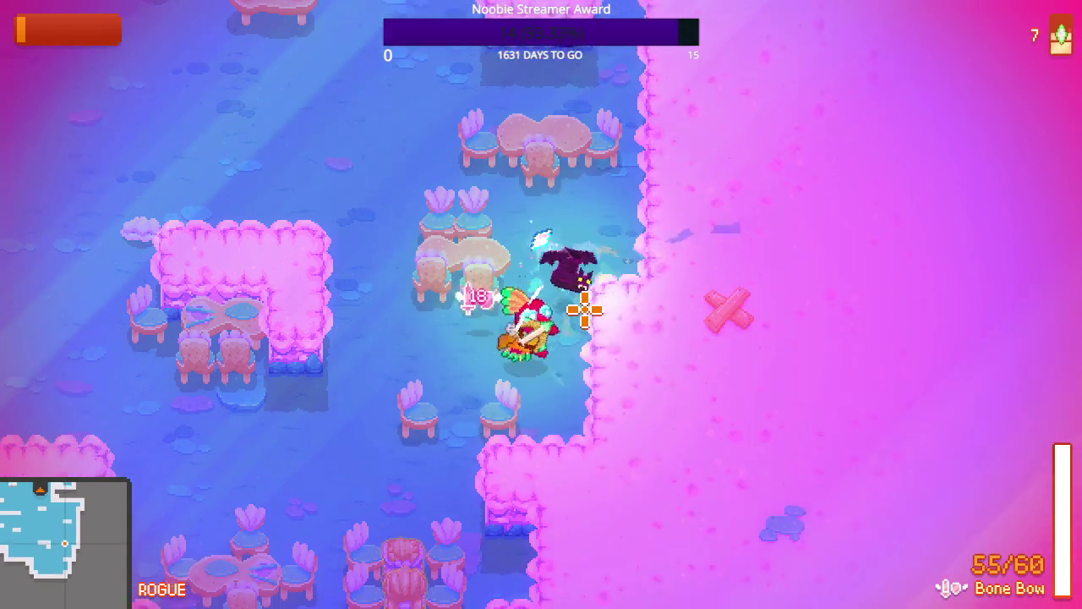
{"action": "key", "text": "s"}
{"action": "key", "text": "a"}
{"action": "key", "text": "w"}
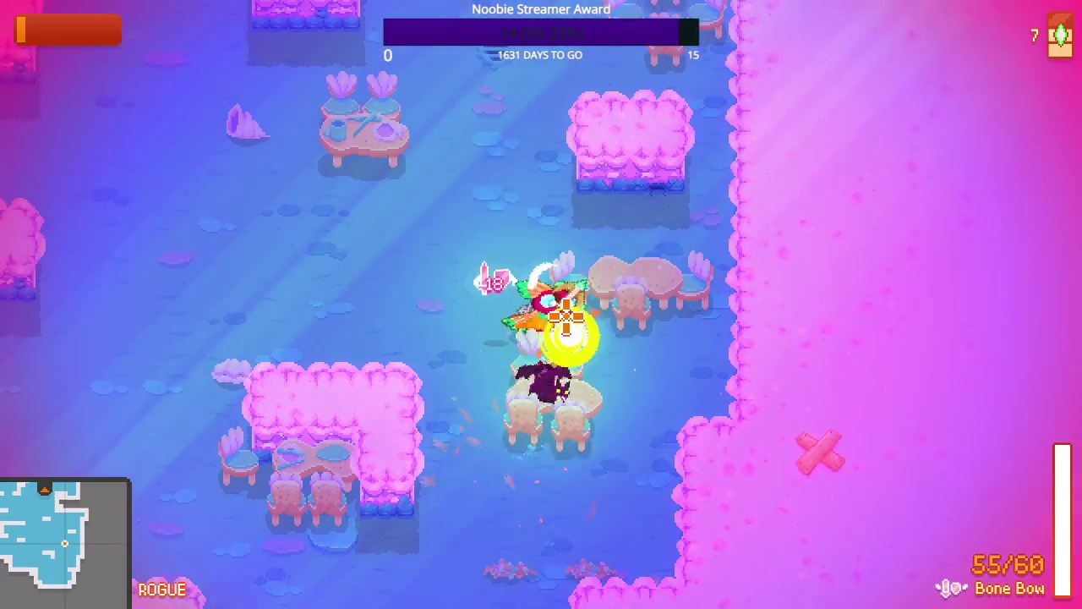
{"action": "key", "text": "w"}
{"action": "key", "text": "a"}
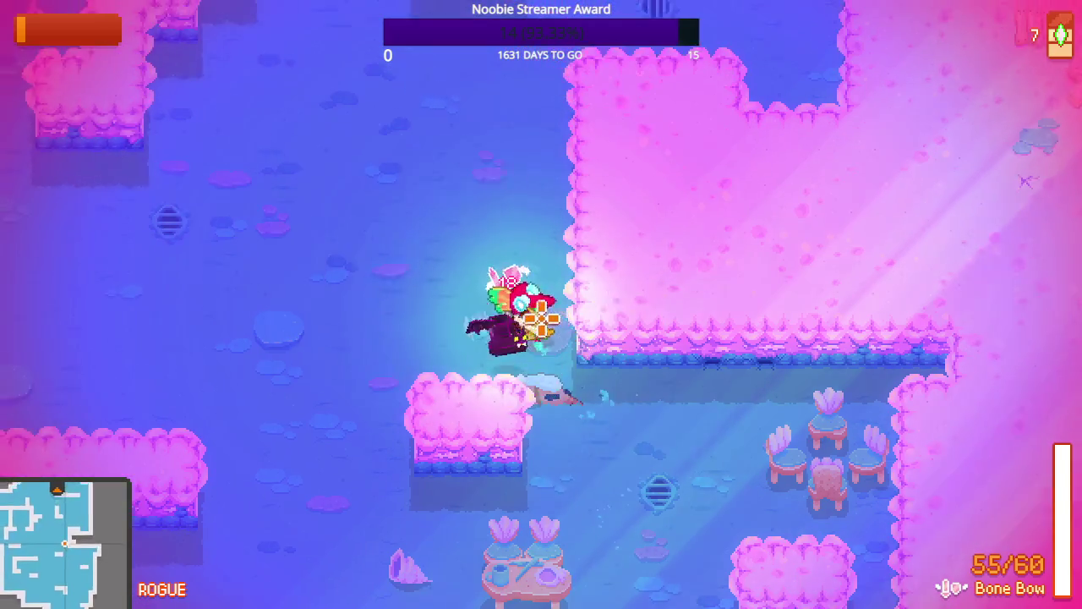
{"action": "key", "text": "w"}
{"action": "key", "text": "d"}
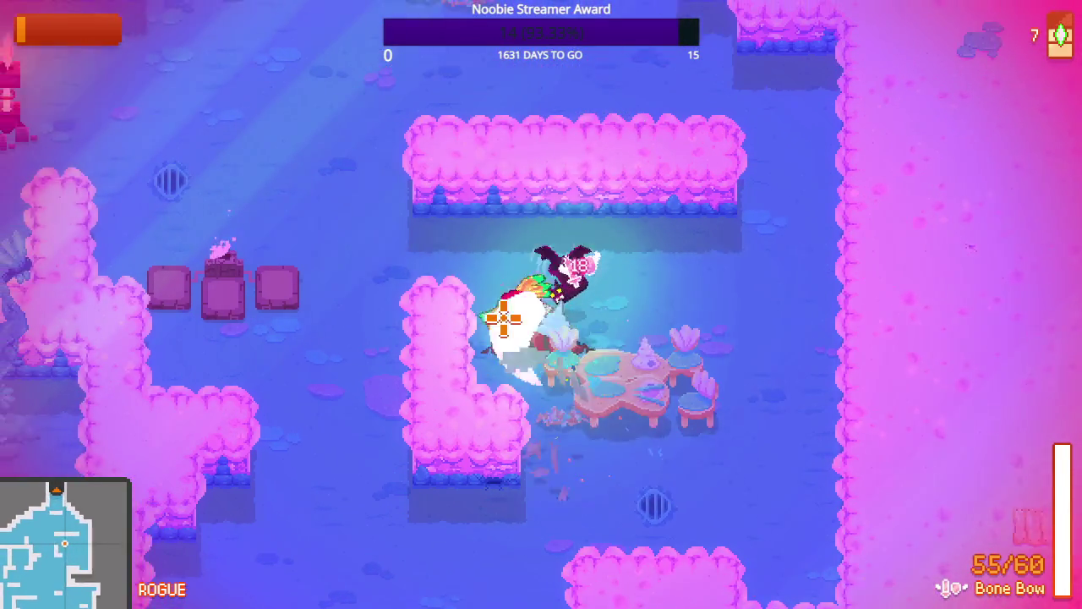
{"action": "key", "text": "w"}
{"action": "key", "text": "a"}
{"action": "key", "text": "w"}
{"action": "key", "text": "Tab"}
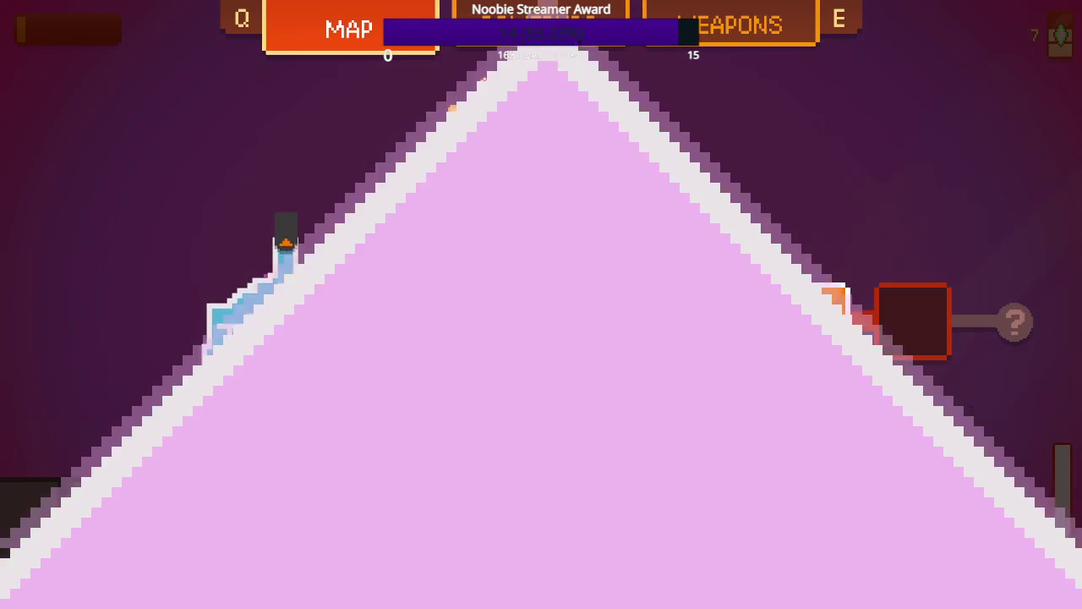
- Check the new area's map, then walk toward the Health Jar and the approaching enemies
{"action": "key", "text": "Tab"}
{"action": "key", "text": "Tab"}
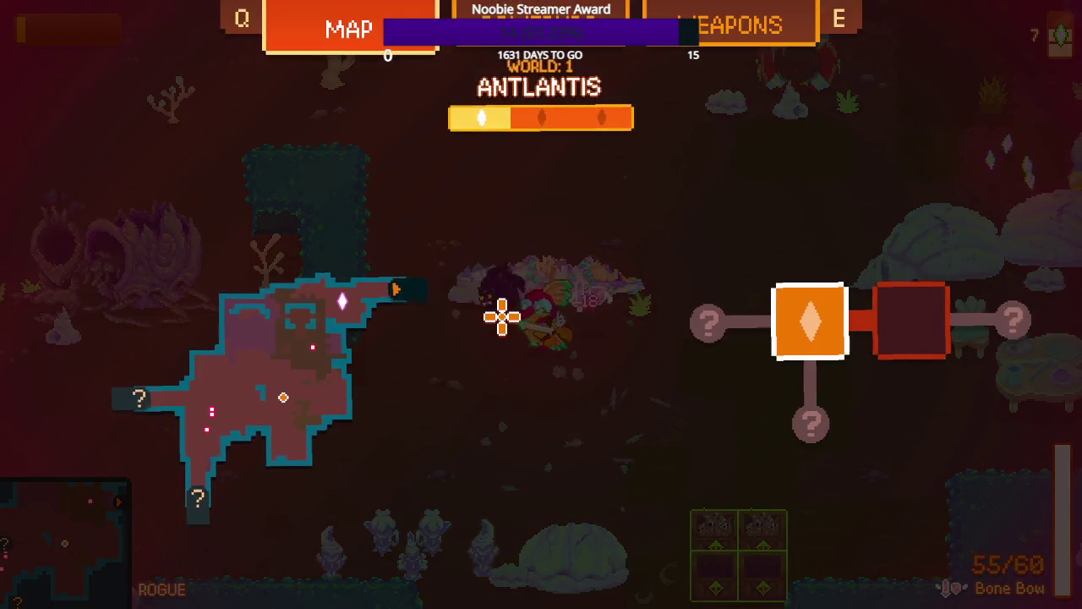
{"action": "key", "text": "Tab"}
{"action": "key", "text": "s"}
{"action": "key", "text": "s"}
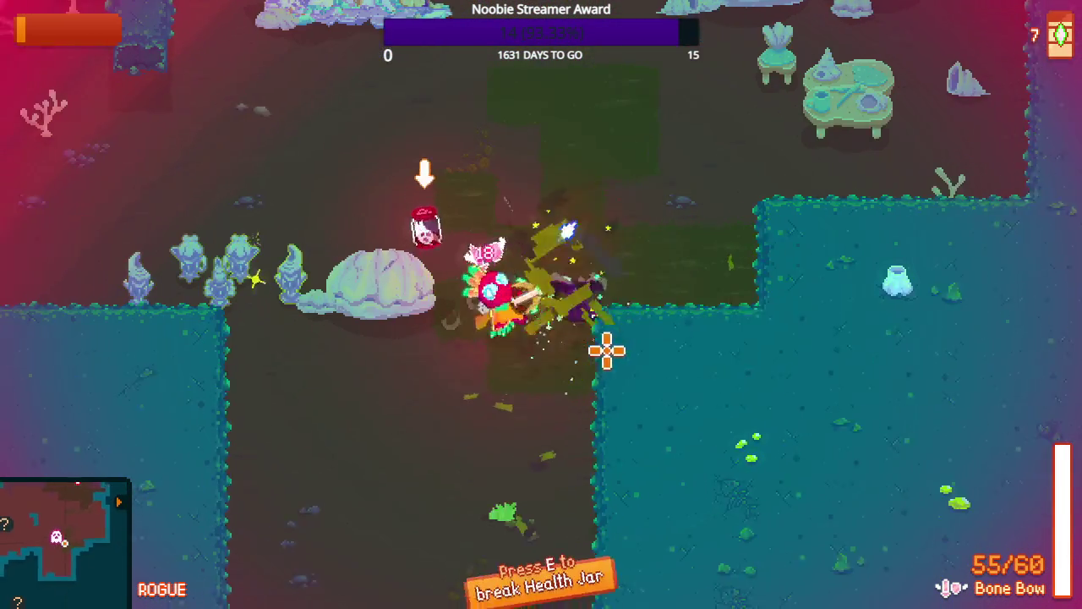
{"action": "key", "text": "a"}
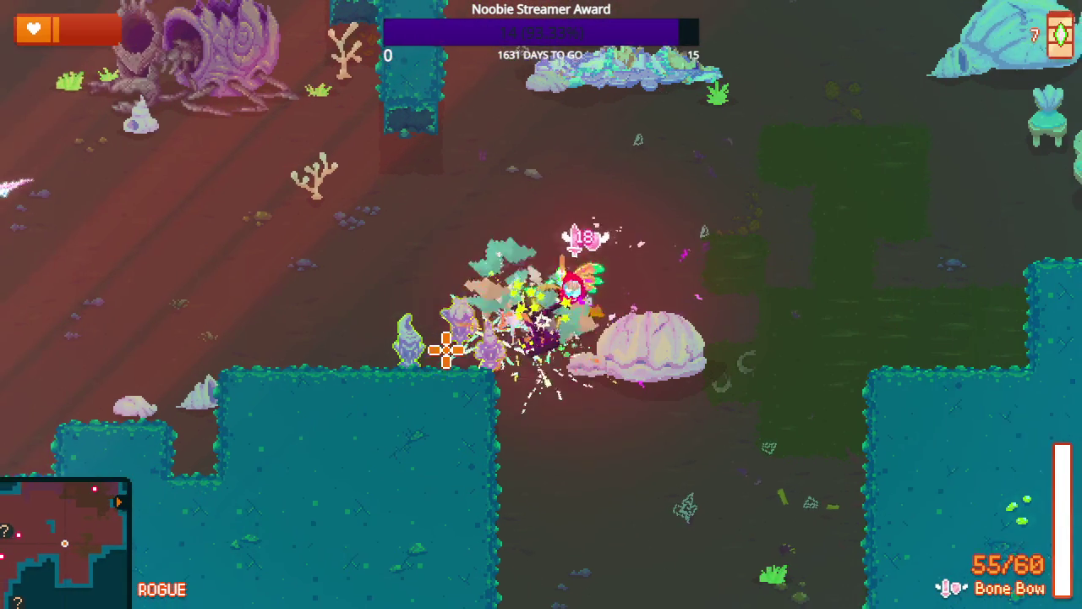
{"action": "key", "text": "a"}
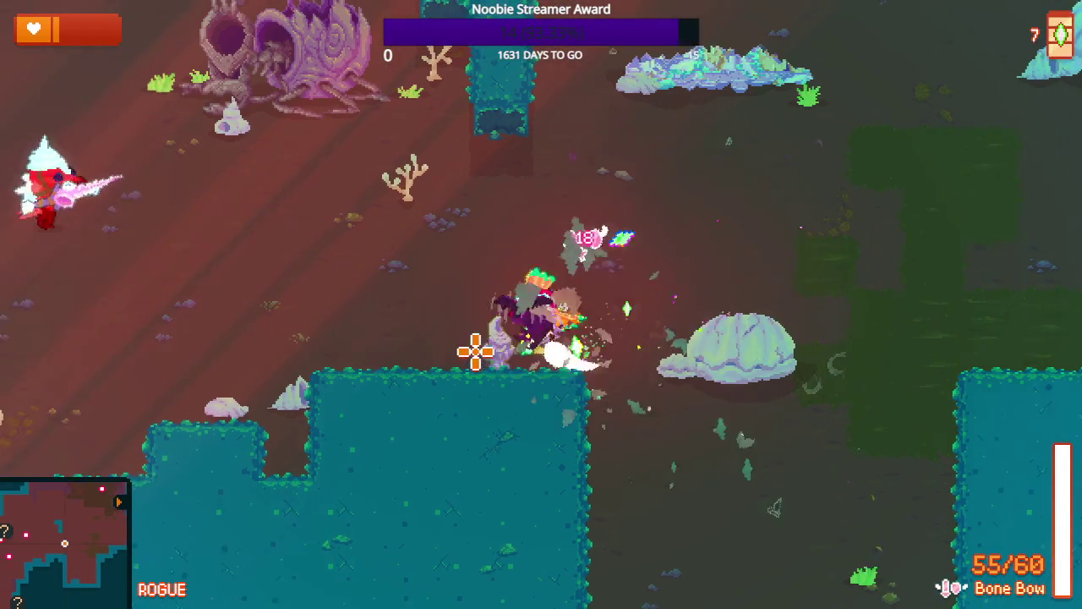
- Fire Bone Bow arrows at the approaching enemies while moving up and left
{"action": "left_click", "coordinate": [372, 320]}
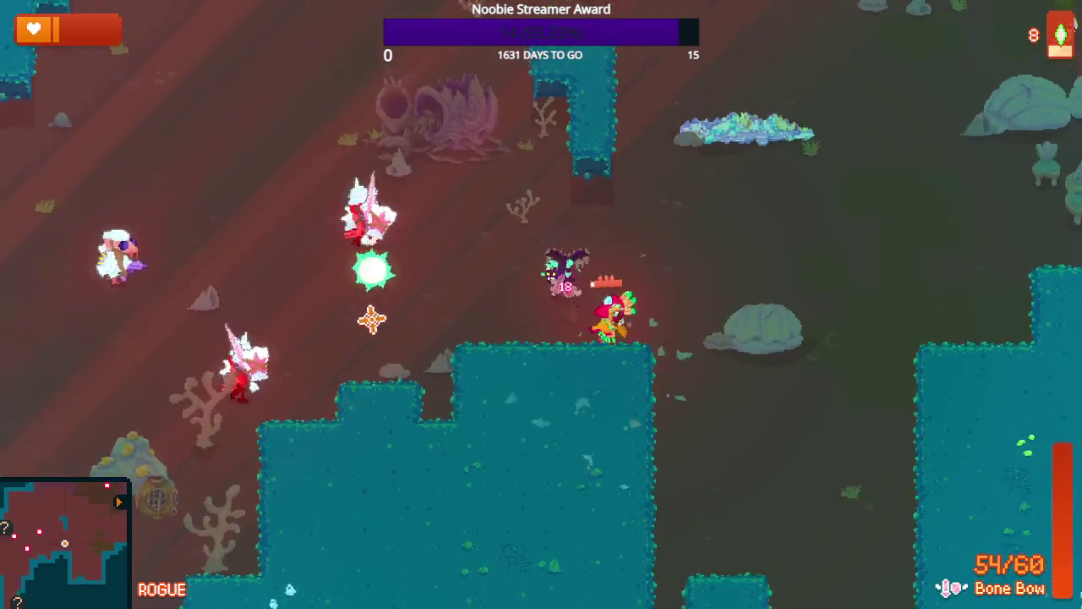
{"action": "key", "text": "d"}
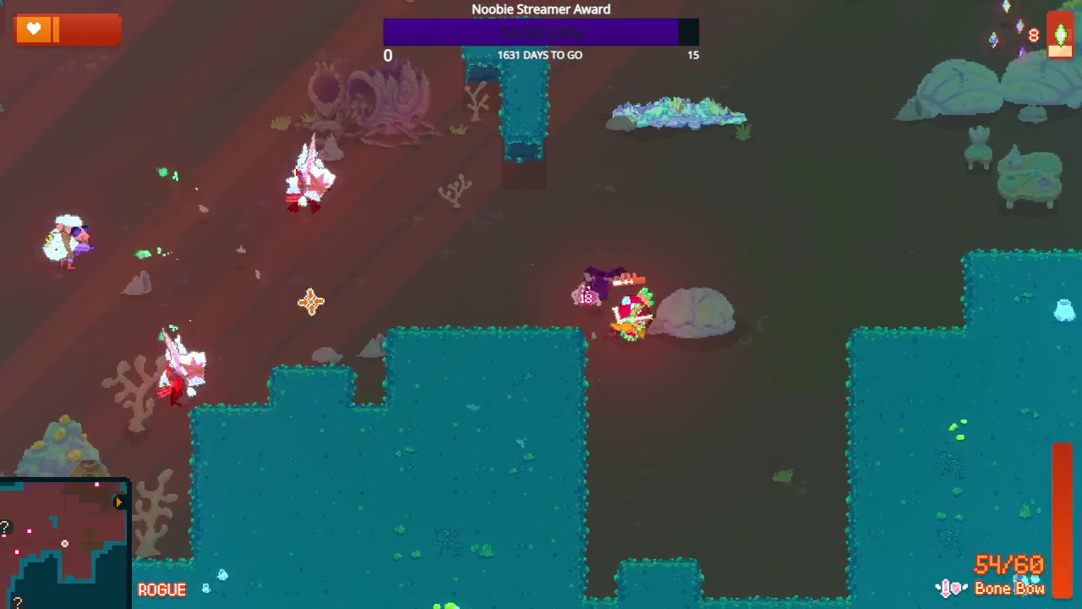
{"action": "key", "text": "w"}
{"action": "left_click", "coordinate": [309, 296]}
{"action": "key", "text": "w"}
{"action": "left_click", "coordinate": [308, 296]}
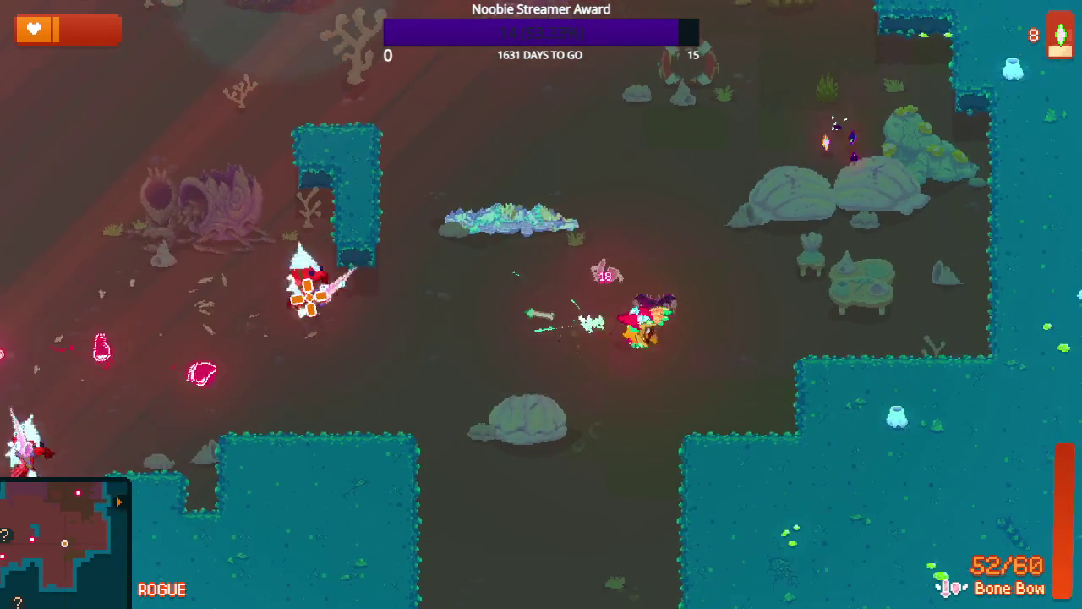
{"action": "key", "text": "a"}
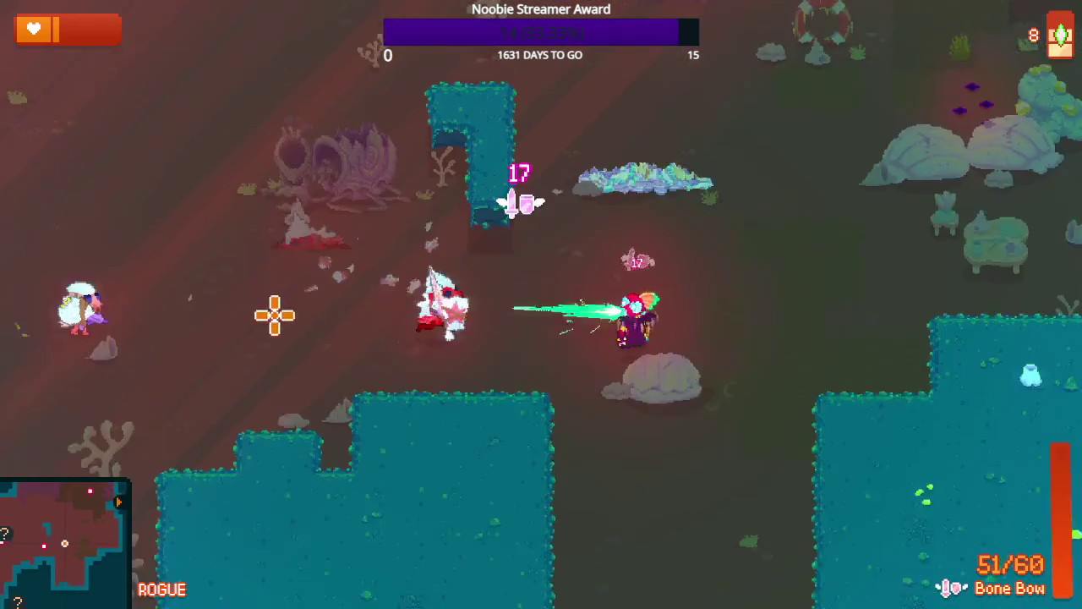
- Dodge down-left while shooting arrows at enemies on the left and upper right
{"action": "key", "text": "w"}
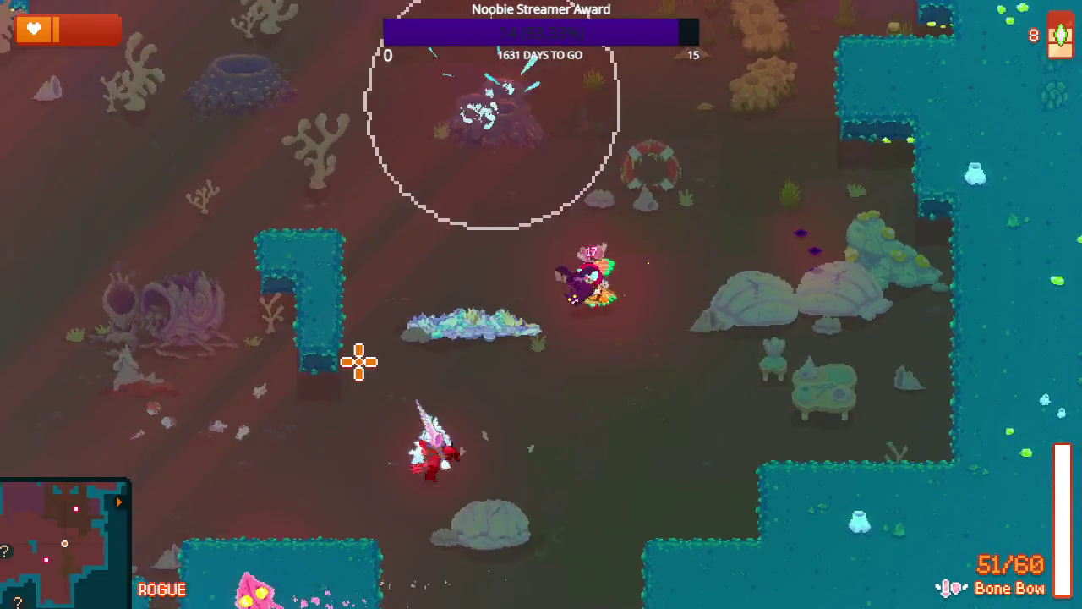
{"action": "key", "text": "a"}
{"action": "key", "text": "a"}
{"action": "key", "text": "s"}
{"action": "left_click", "coordinate": [643, 381]}
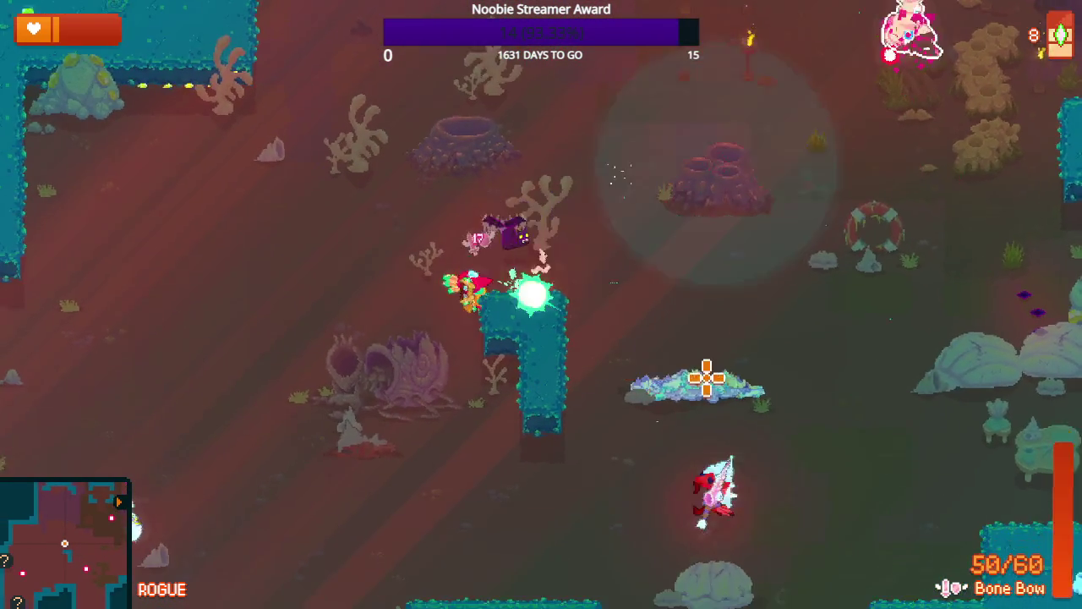
{"action": "left_click", "coordinate": [402, 359]}
- Break the Health Jar to regain a second heart, then shoot the enemy on the right
{"action": "key", "text": "a"}
{"action": "key", "text": "s"}
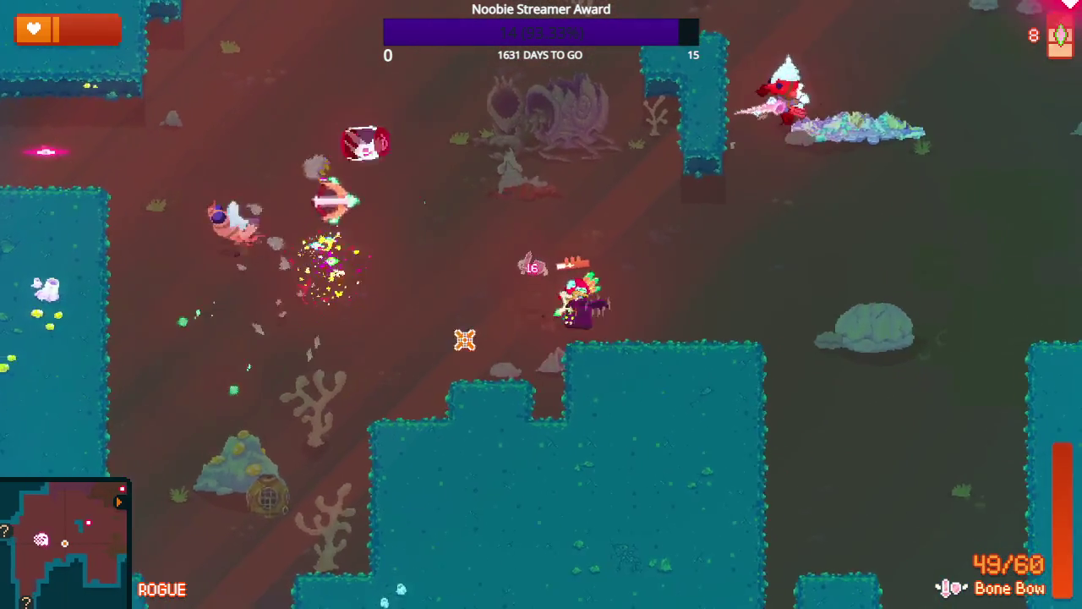
{"action": "left_click", "coordinate": [744, 231]}
{"action": "key", "text": "w"}
{"action": "key", "text": "a"}
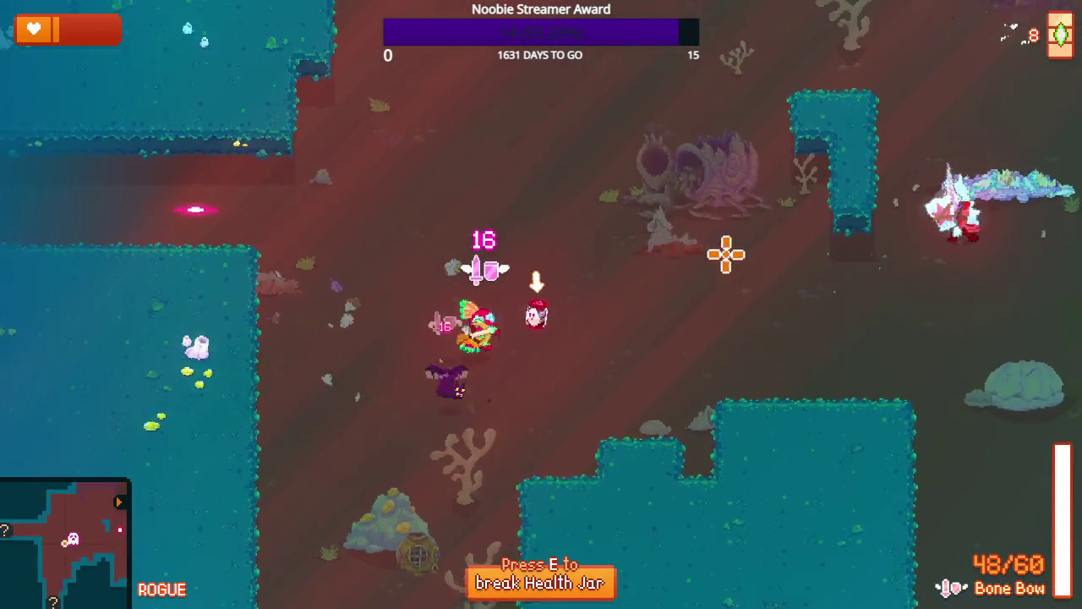
{"action": "key", "text": "e"}
{"action": "key", "text": "w"}
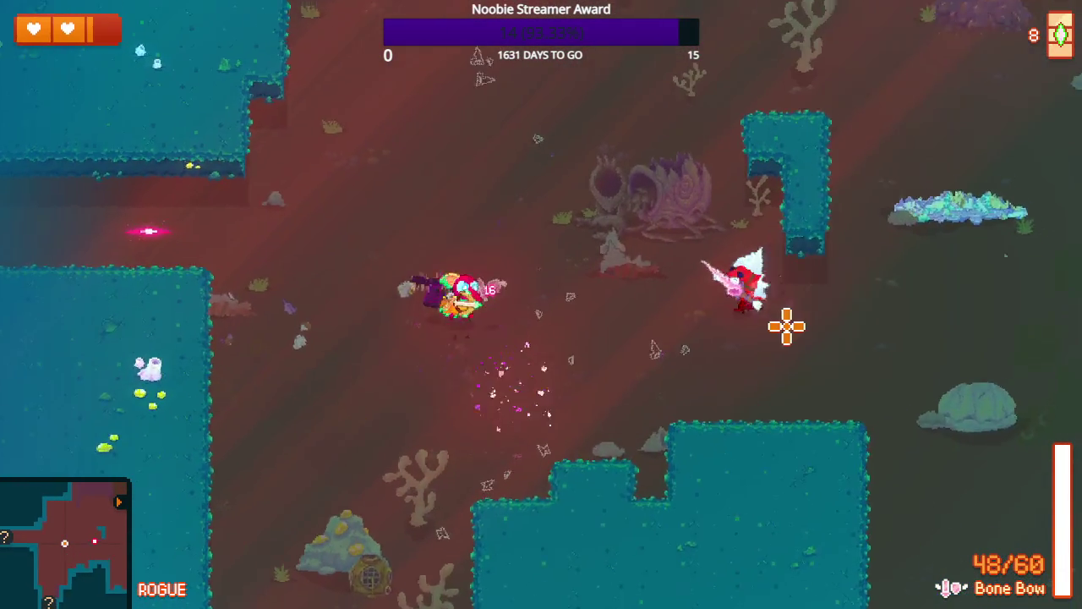
{"action": "left_click", "coordinate": [778, 322]}
{"action": "key", "text": "s"}
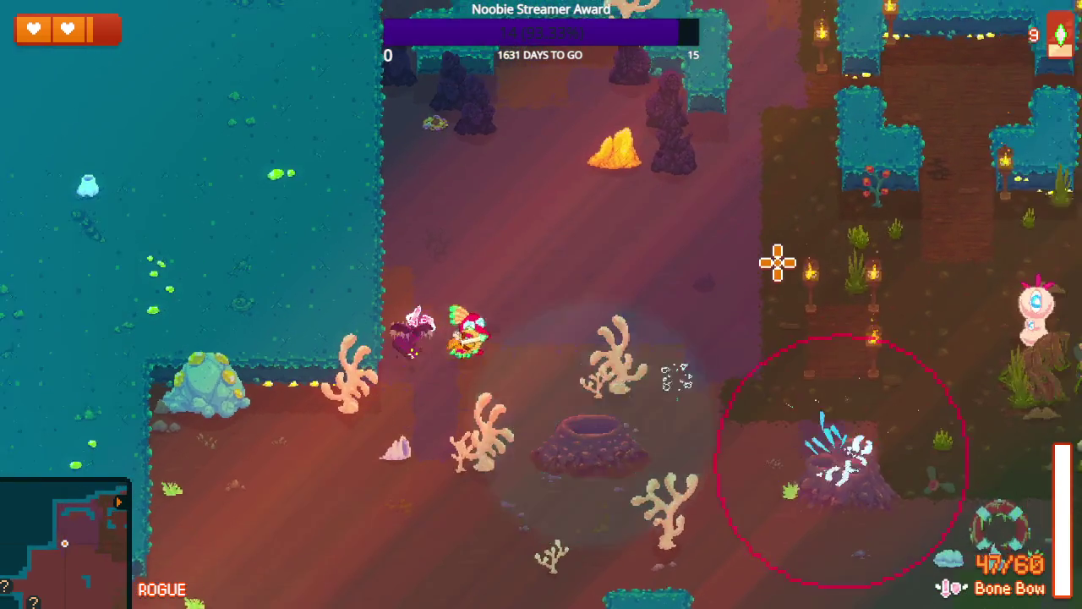
- Move right through the area, shooting arrows at the creatures ahead
{"action": "key", "text": "d"}
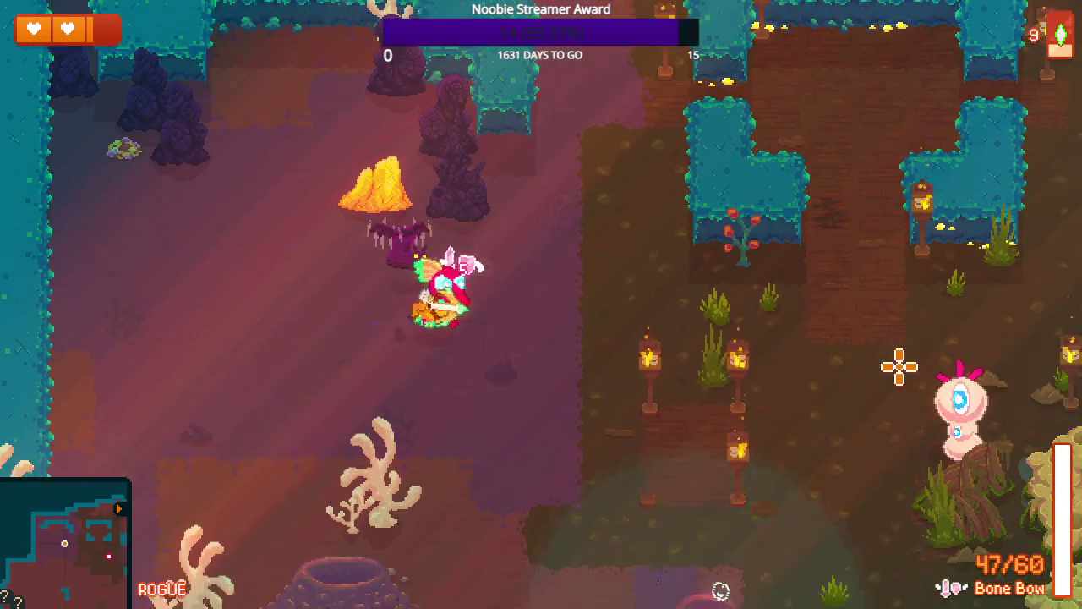
{"action": "left_click", "coordinate": [871, 376]}
{"action": "key", "text": "d"}
{"action": "key", "text": "s"}
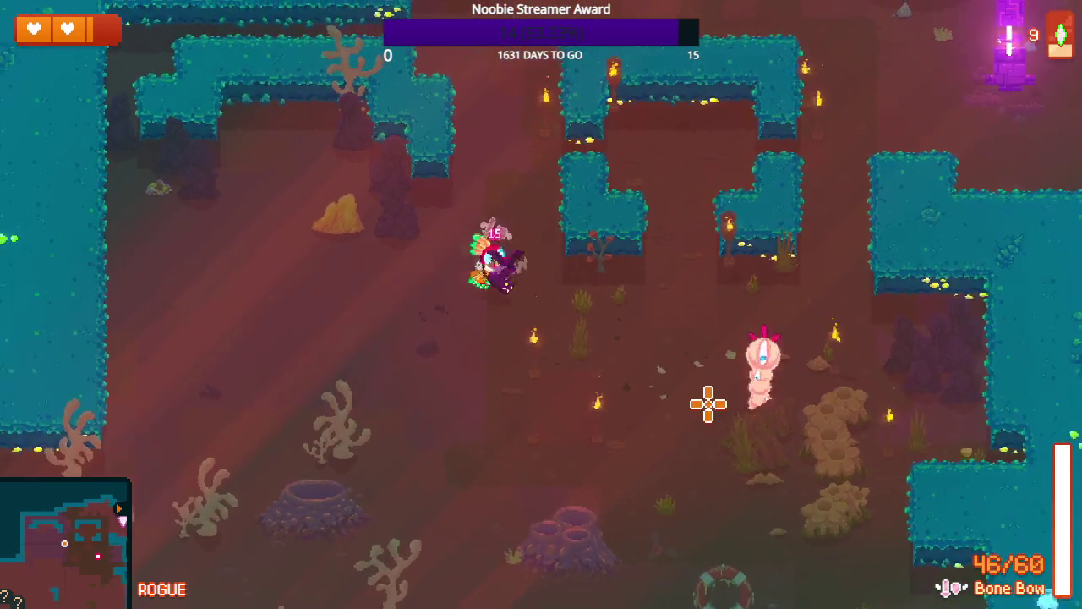
{"action": "left_click", "coordinate": [685, 374]}
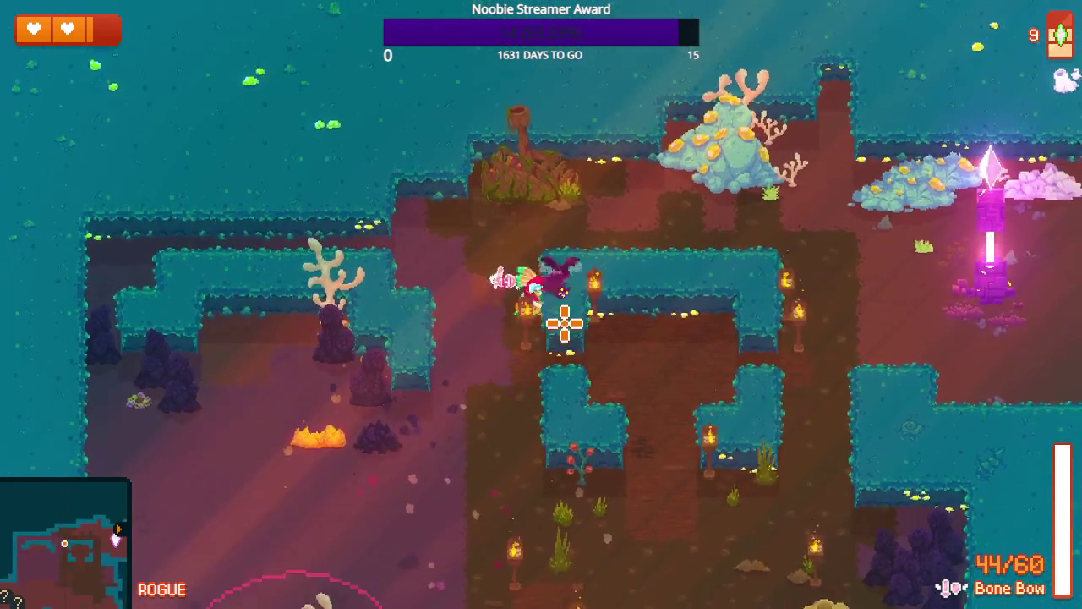
- Head down-right toward the Void pillar and check the full level map
{"action": "key", "text": "d"}
{"action": "key", "text": "s"}
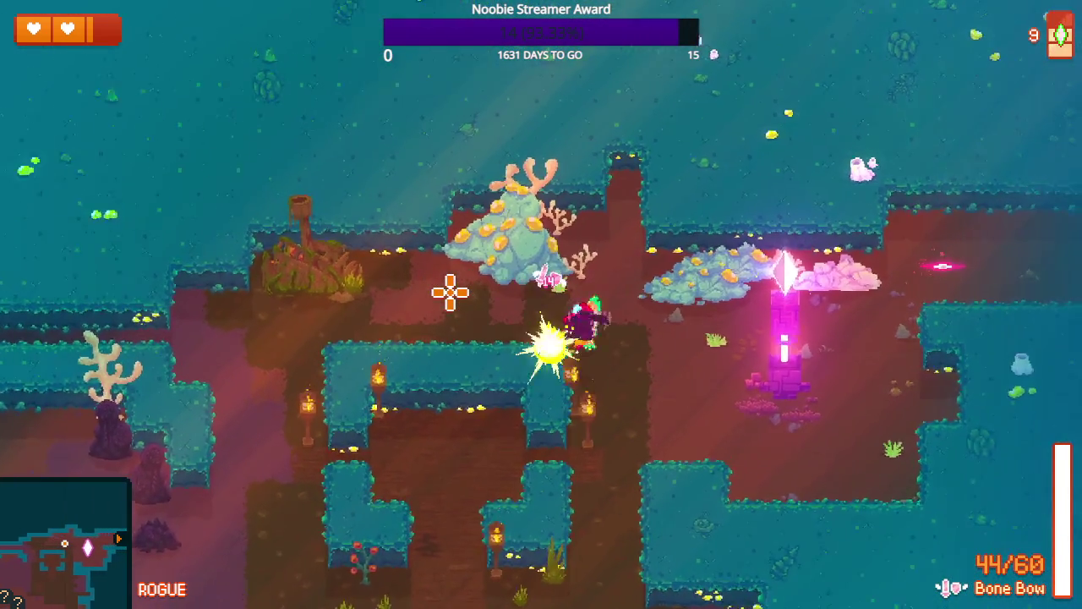
{"action": "key", "text": "d"}
{"action": "key", "text": "s"}
{"action": "key", "text": "d"}
{"action": "key", "text": "Tab"}
{"action": "key", "text": "Tab"}
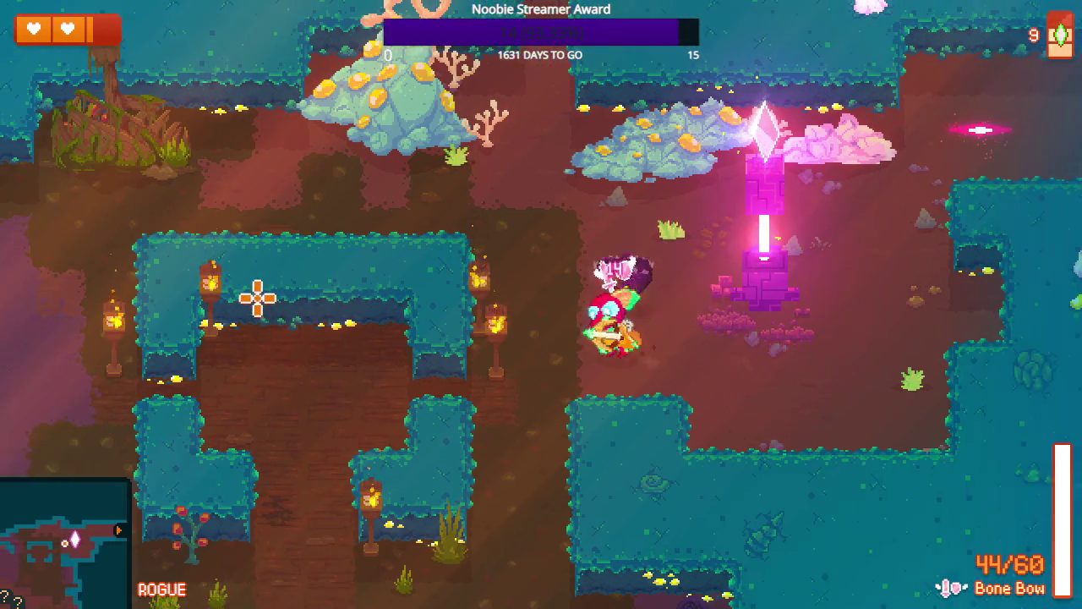
- Run down-left to the teleporter and teleport to another area
{"action": "key", "text": "a"}
{"action": "key", "text": "s"}
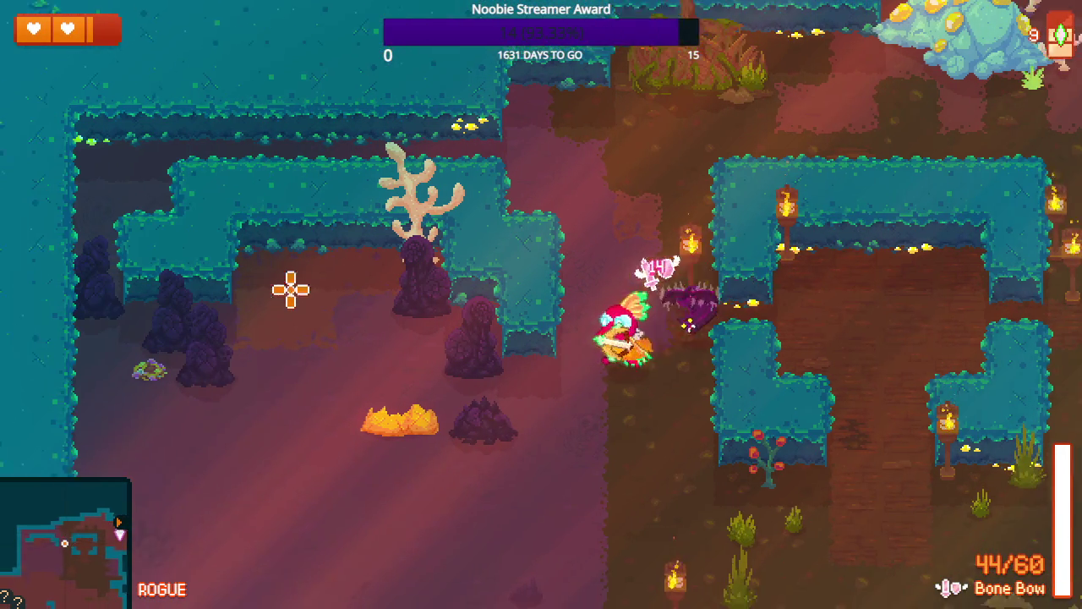
{"action": "key", "text": "s"}
{"action": "key", "text": "a"}
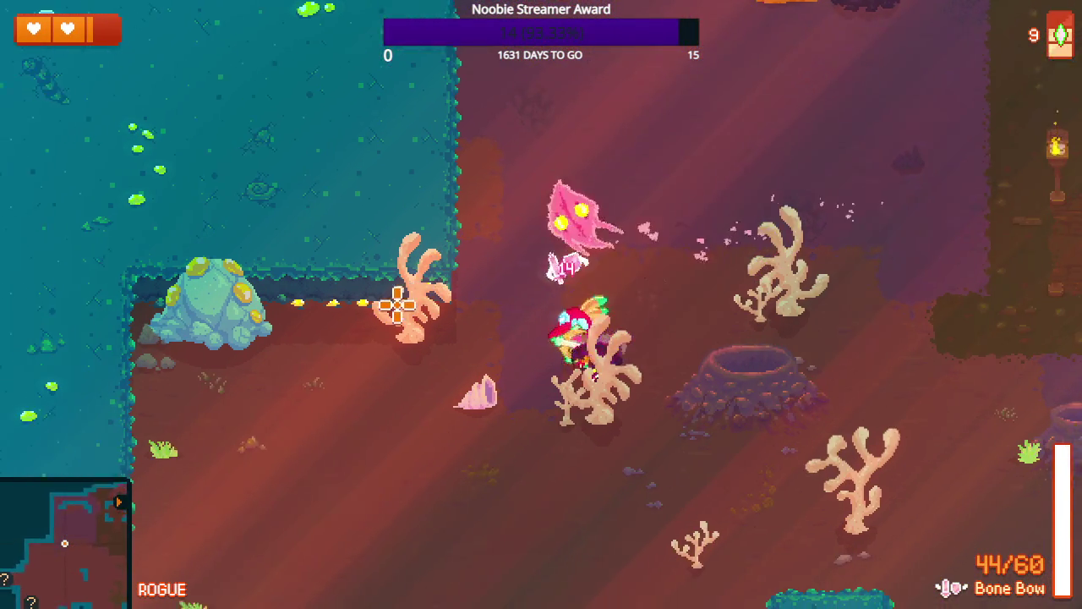
{"action": "key", "text": "s"}
{"action": "key", "text": "a"}
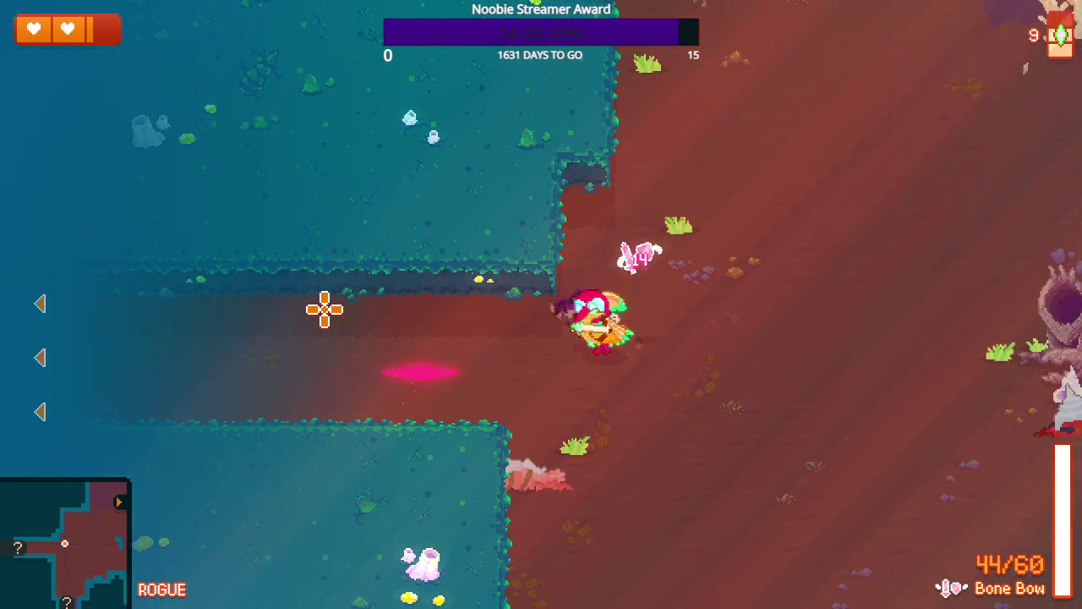
{"action": "key", "text": "a"}
{"action": "key", "text": "e"}
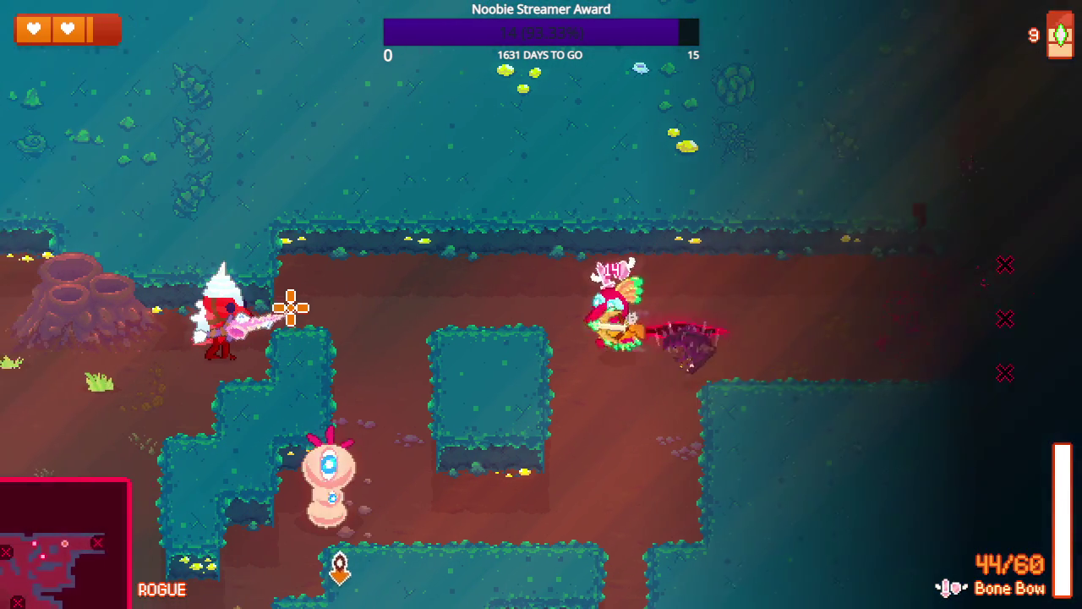
- Shoot arrows at the enemies in the new room
{"action": "key", "text": "a"}
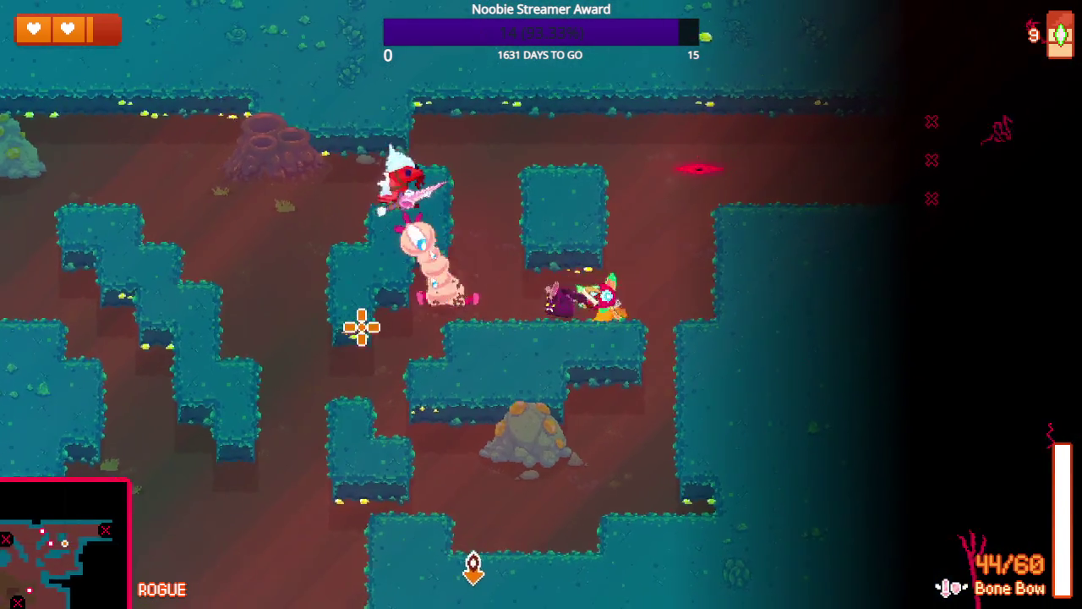
{"action": "key", "text": "d"}
{"action": "left_click", "coordinate": [278, 296]}
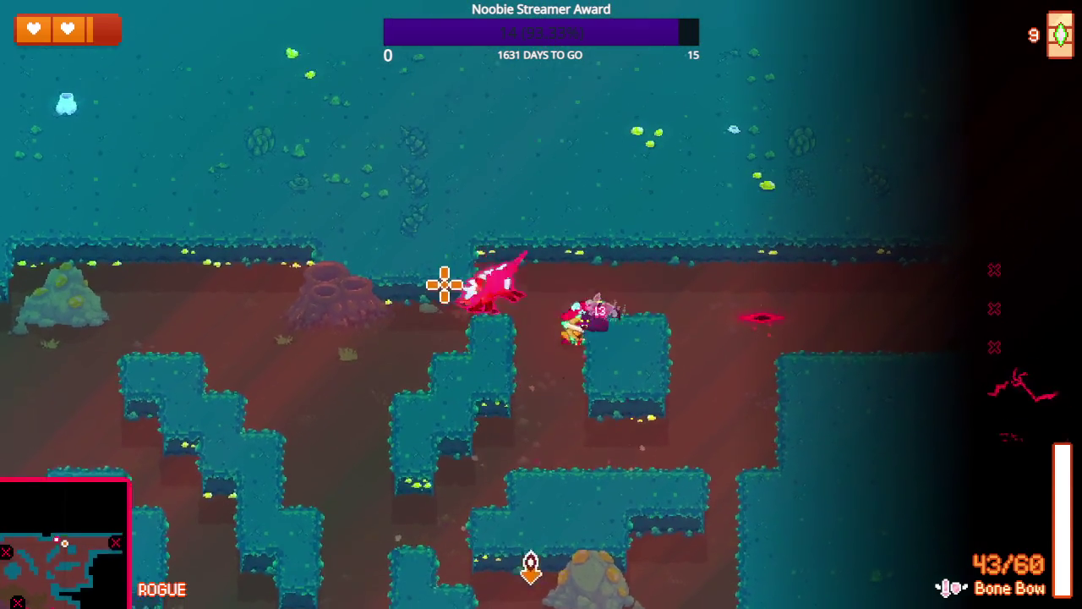
{"action": "left_click", "coordinate": [429, 294]}
- Move south-west through the corridor, shooting at the archer enemies
{"action": "key", "text": "a"}
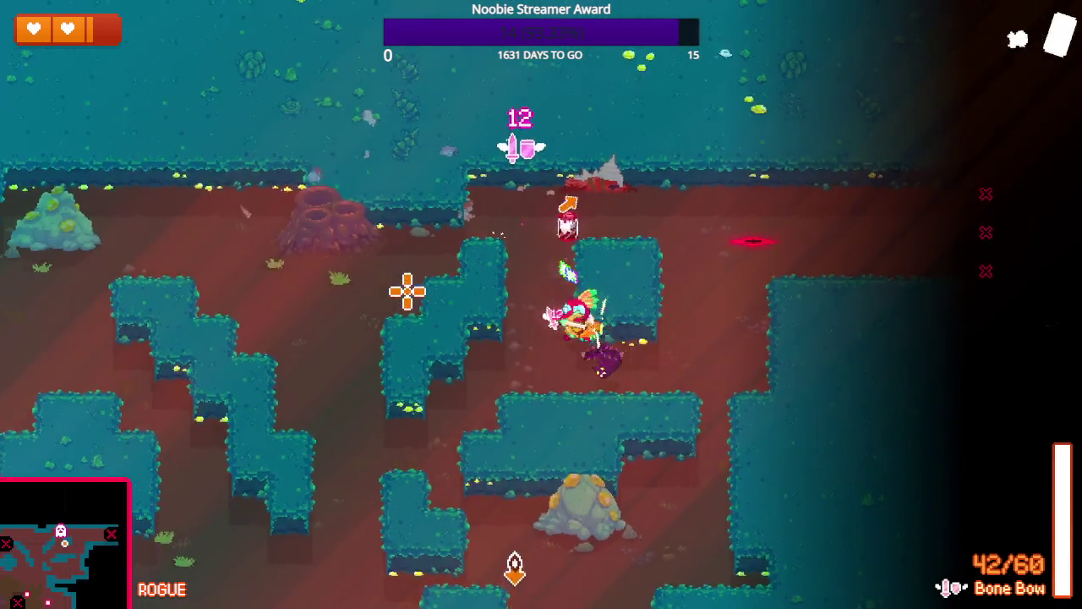
{"action": "key", "text": "s"}
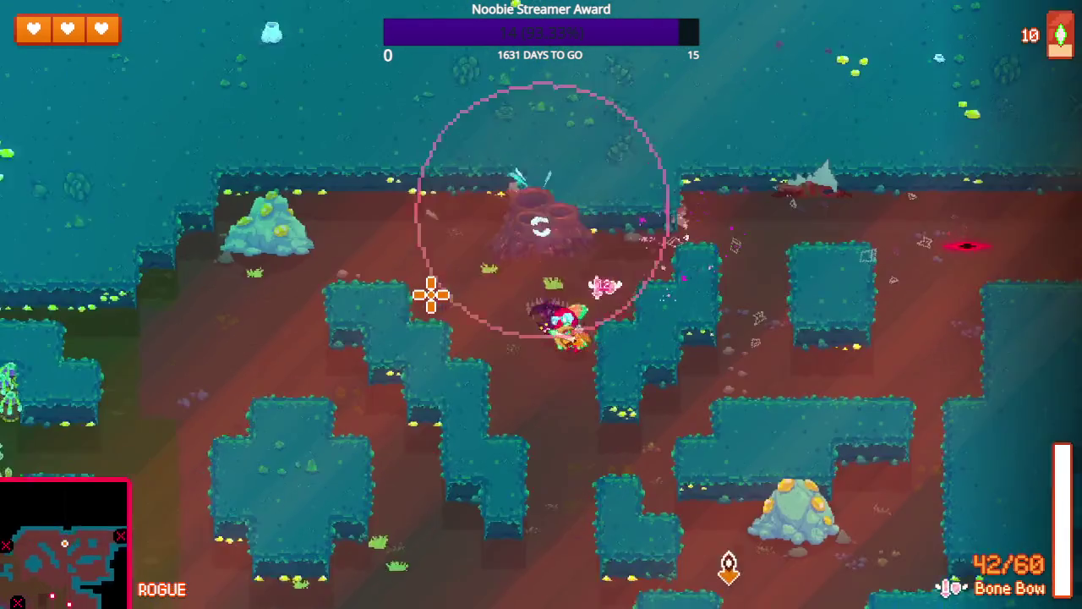
{"action": "key", "text": "a"}
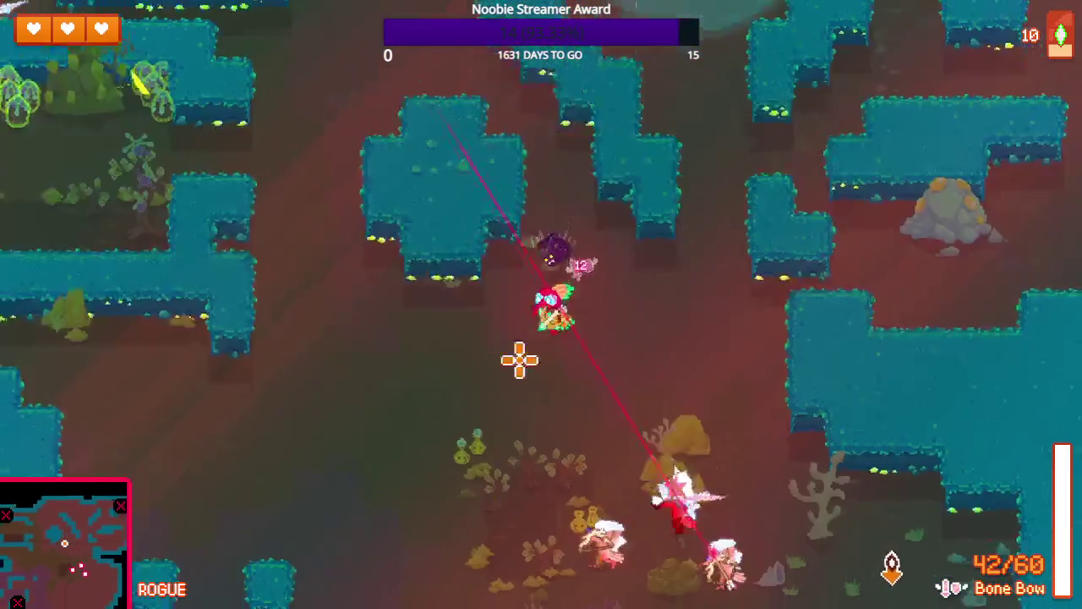
{"action": "left_click", "coordinate": [647, 382]}
{"action": "key", "text": "s"}
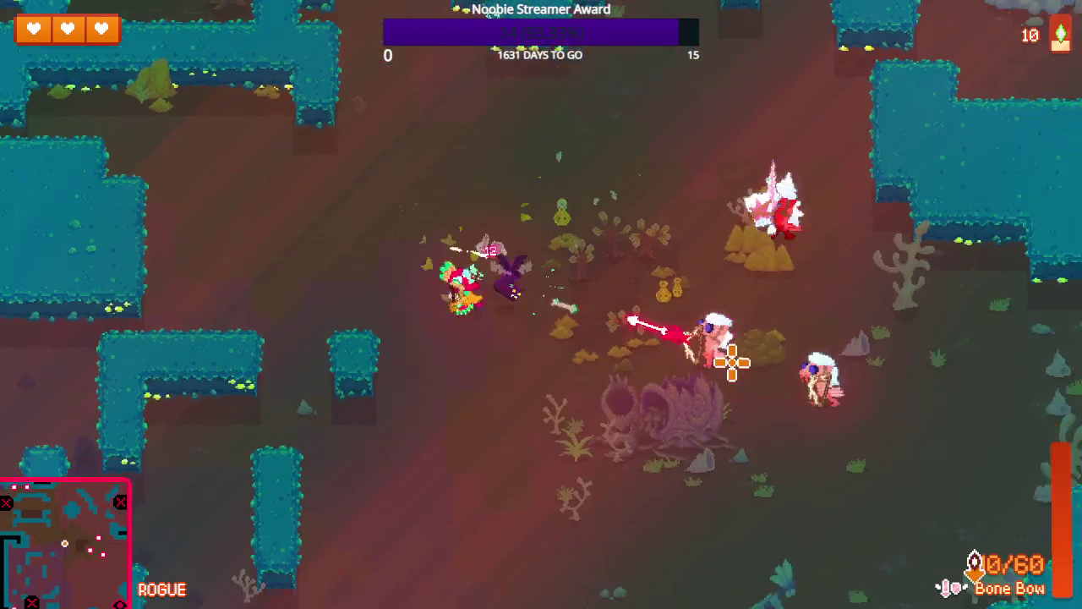
{"action": "left_click", "coordinate": [671, 373]}
- Advance south-east on the archers, then retreat north-west while shooting them
{"action": "key", "text": "s"}
{"action": "key", "text": "d"}
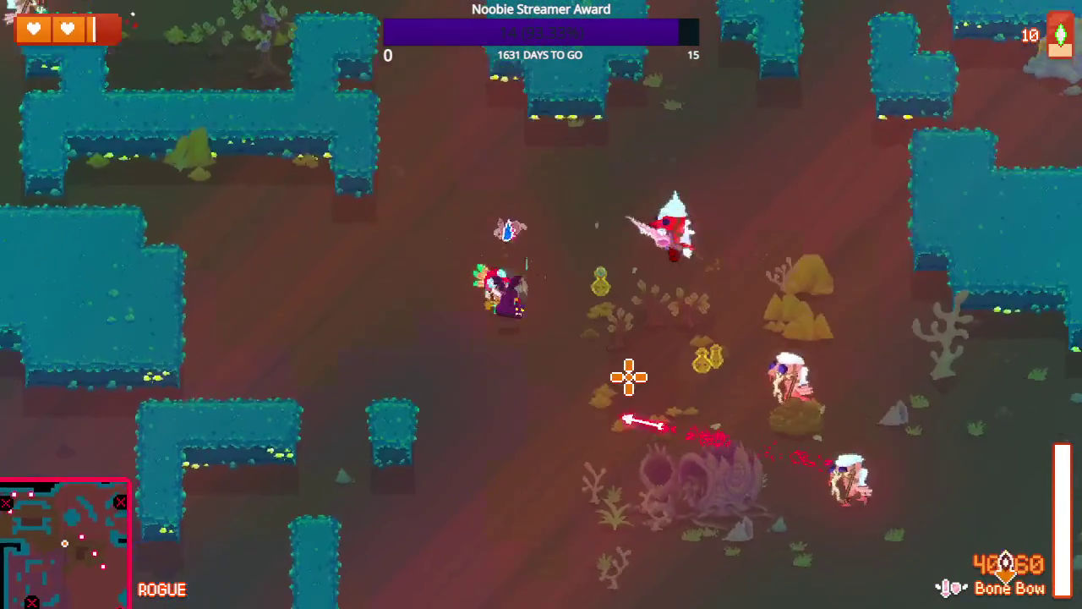
{"action": "key", "text": "d"}
{"action": "key", "text": "s"}
{"action": "left_click", "coordinate": [781, 359]}
{"action": "key", "text": "w"}
{"action": "key", "text": "a"}
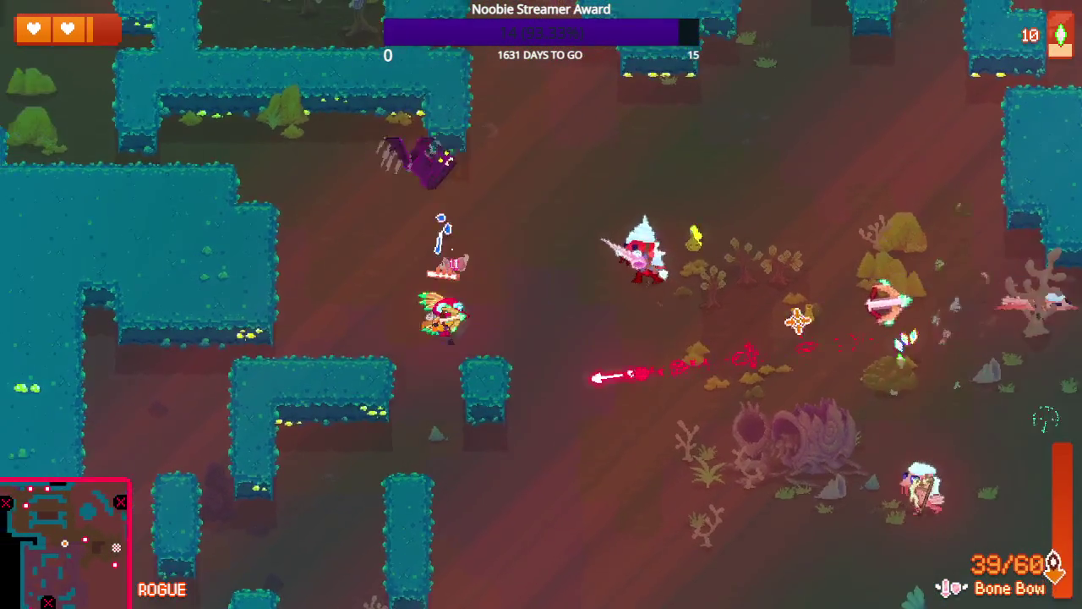
{"action": "key", "text": "w"}
{"action": "key", "text": "a"}
{"action": "left_click", "coordinate": [841, 350]}
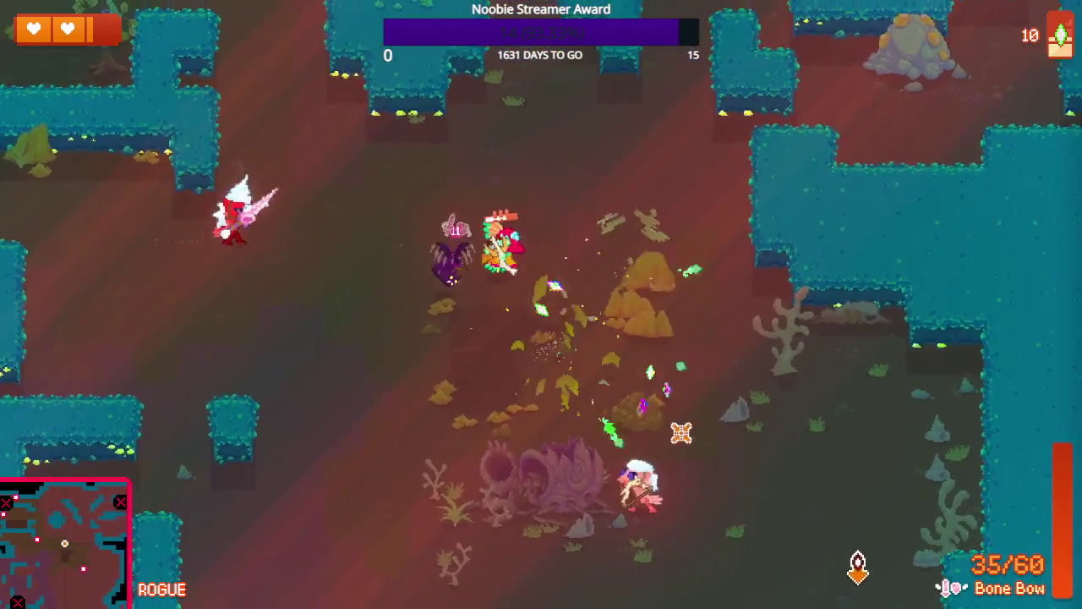
- Move around the clearing and shoot the enemy above to finish the coral room
{"action": "key", "text": "a"}
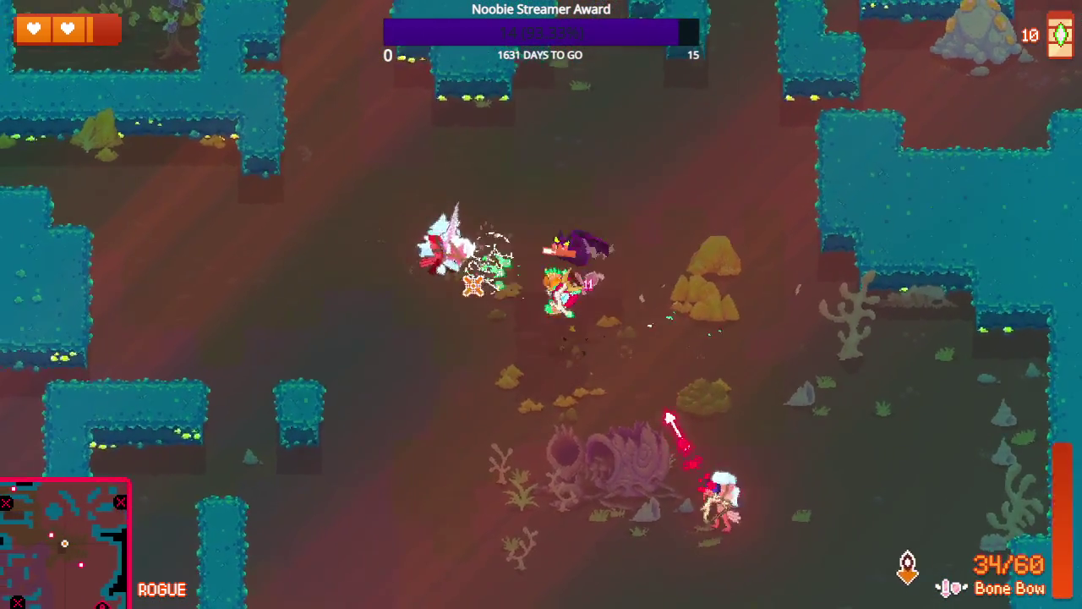
{"action": "key", "text": "s"}
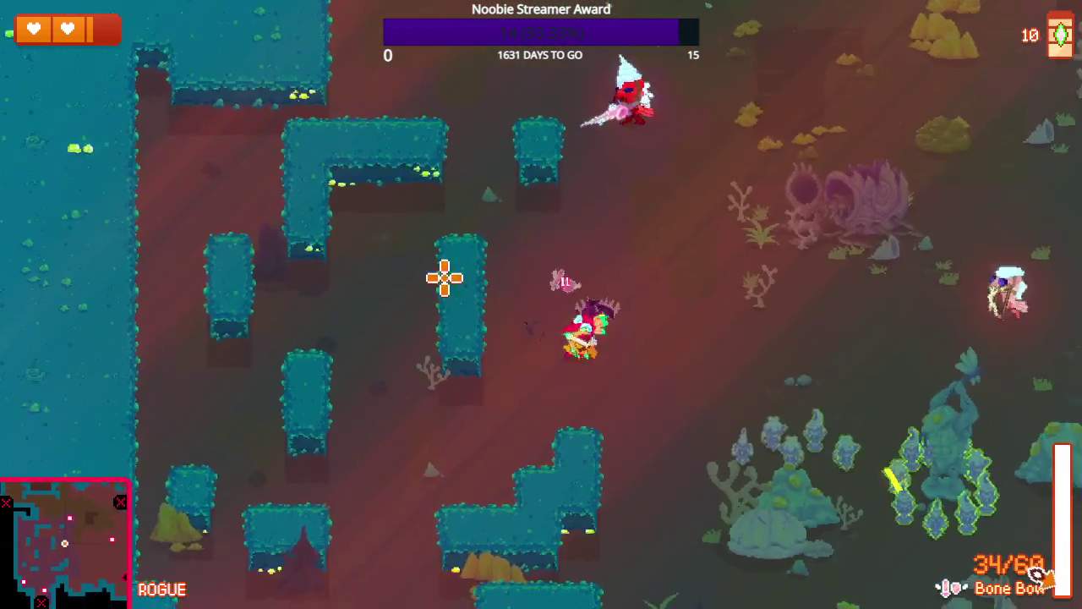
{"action": "left_click", "coordinate": [535, 164]}
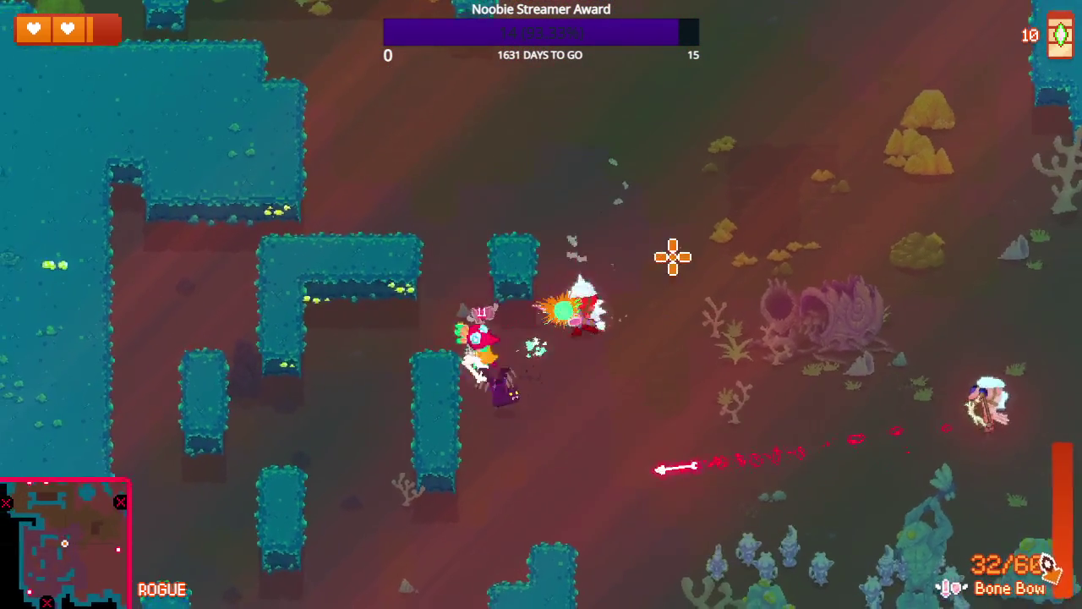
{"action": "key", "text": "w"}
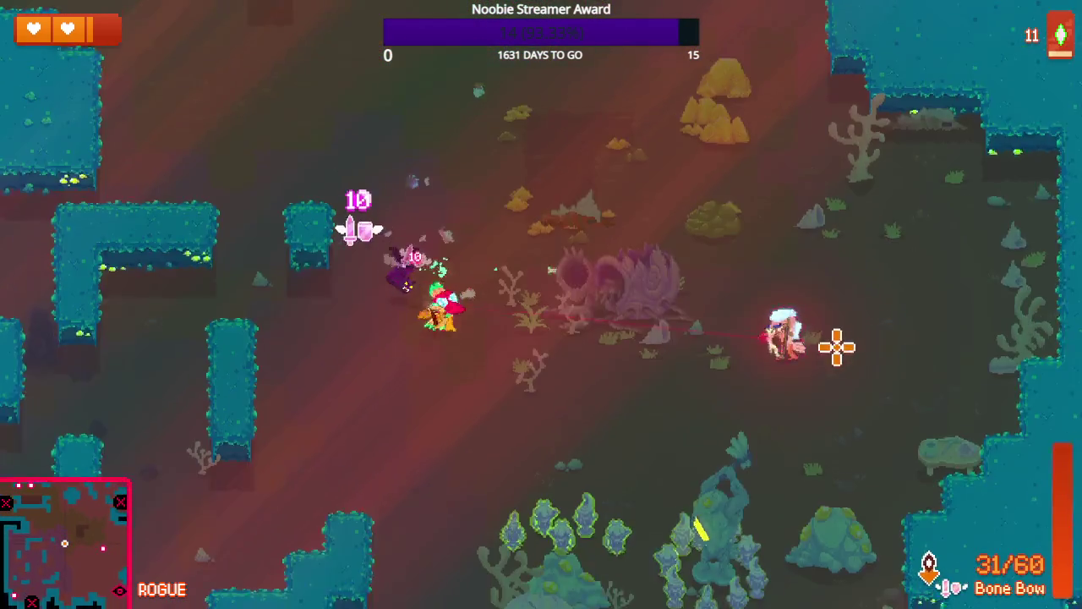
{"action": "key", "text": "a"}
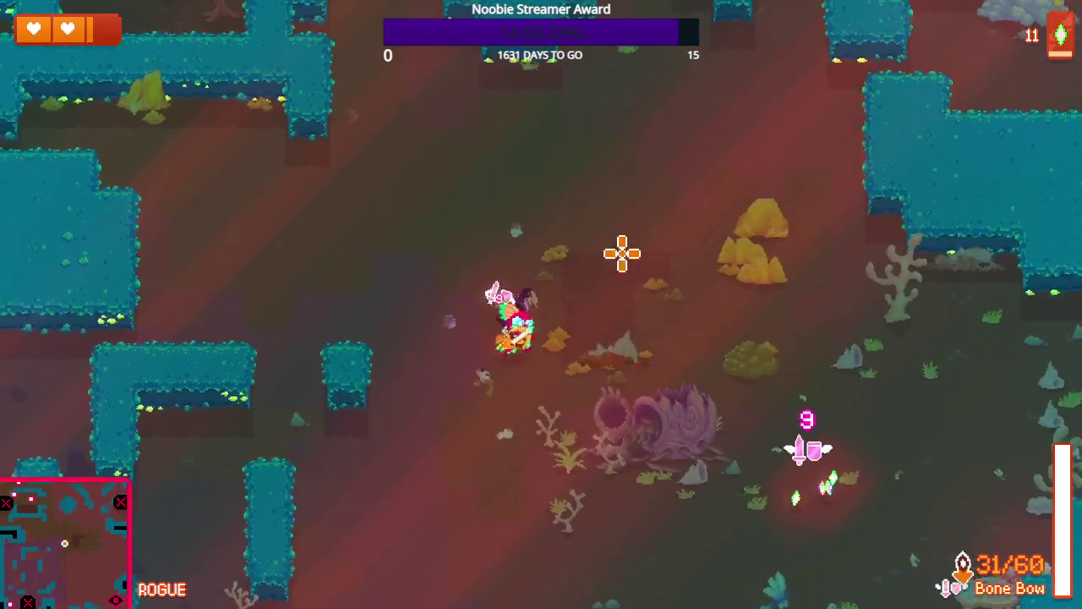
- Walk into the next area and maneuver past the stone statue
{"action": "key", "text": "d"}
{"action": "key", "text": "s"}
{"action": "key", "text": "a"}
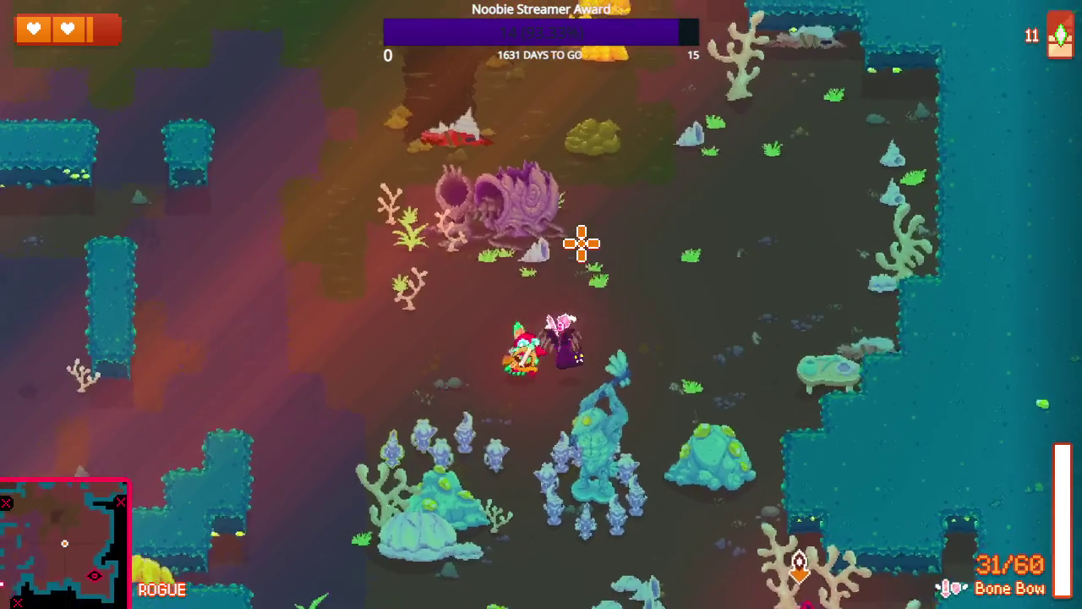
{"action": "key", "text": "s"}
{"action": "key", "text": "a"}
{"action": "key", "text": "a"}
{"action": "key", "text": "d"}
{"action": "key", "text": "s"}
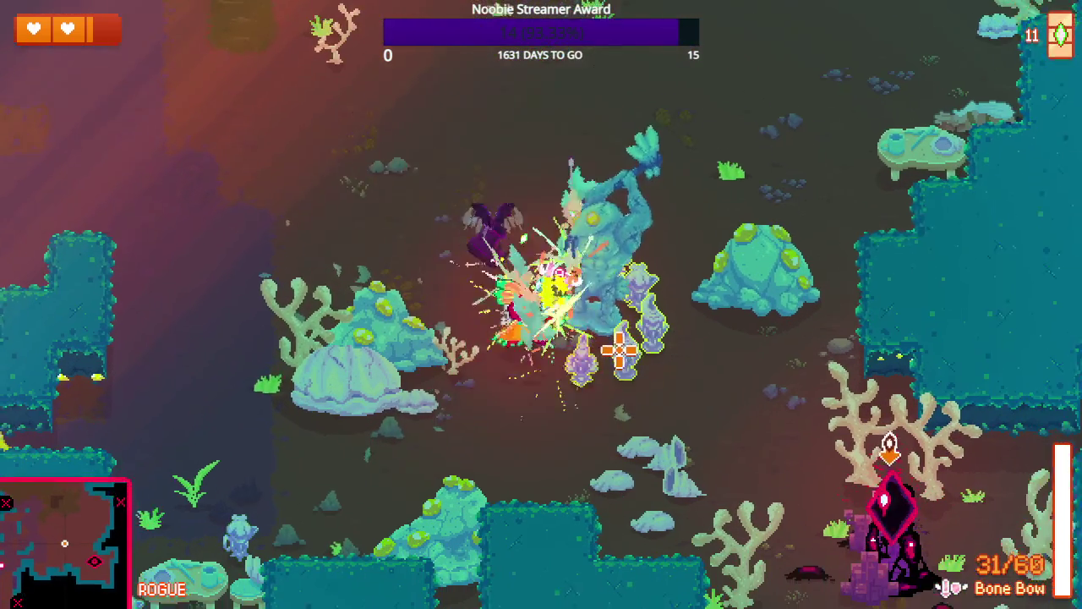
{"action": "key", "text": "a"}
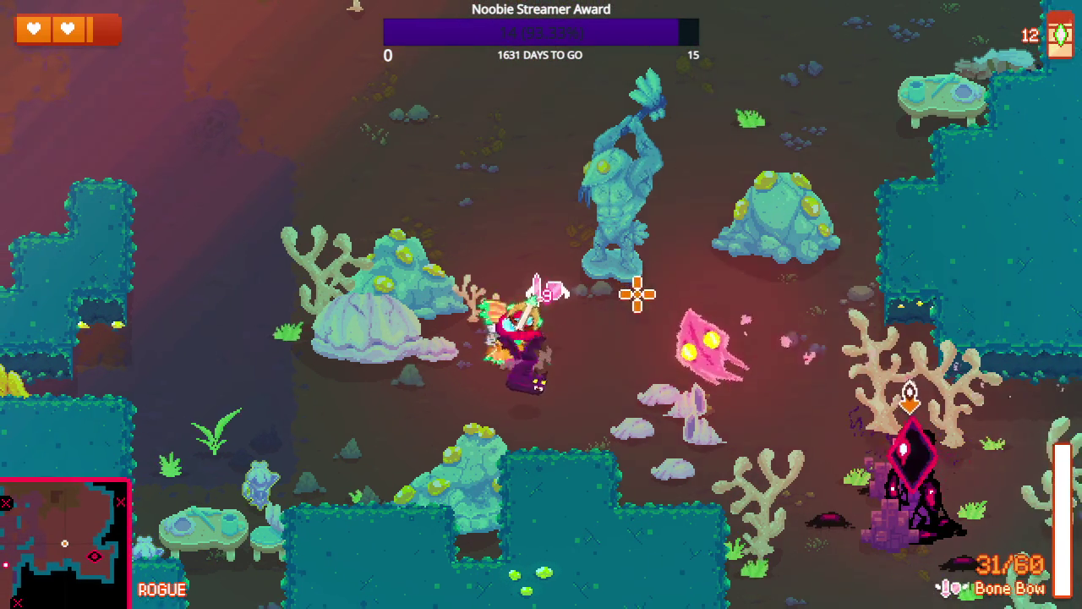
{"action": "key", "text": "a"}
{"action": "key", "text": "d"}
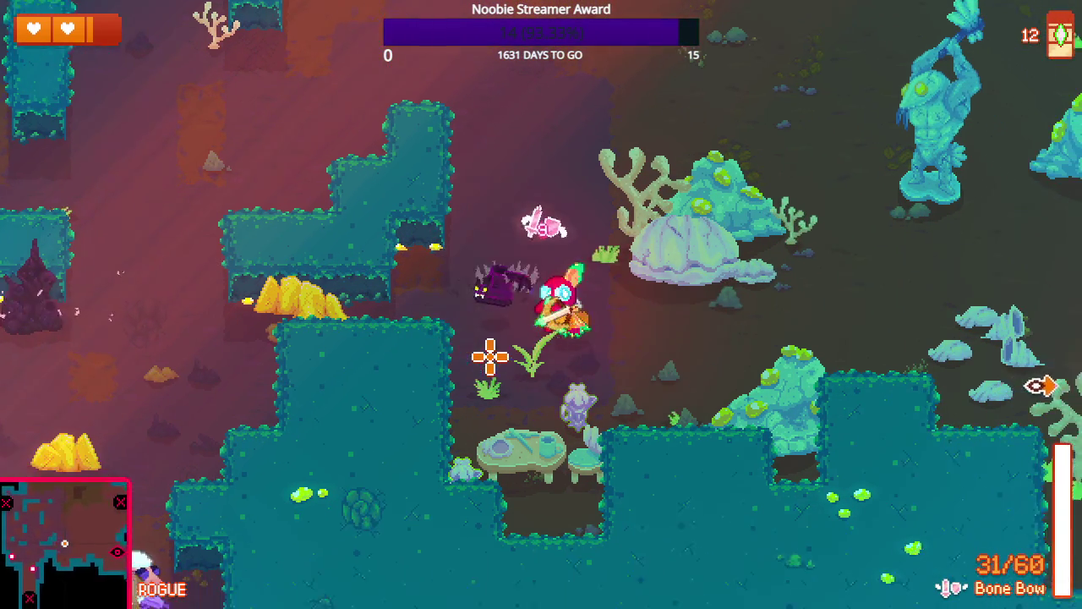
- Reach the dark crystal pillar, shooting the nearby enemy on the way
{"action": "key", "text": "s"}
{"action": "key", "text": "d"}
{"action": "left_click", "coordinate": [821, 380]}
{"action": "key", "text": "s"}
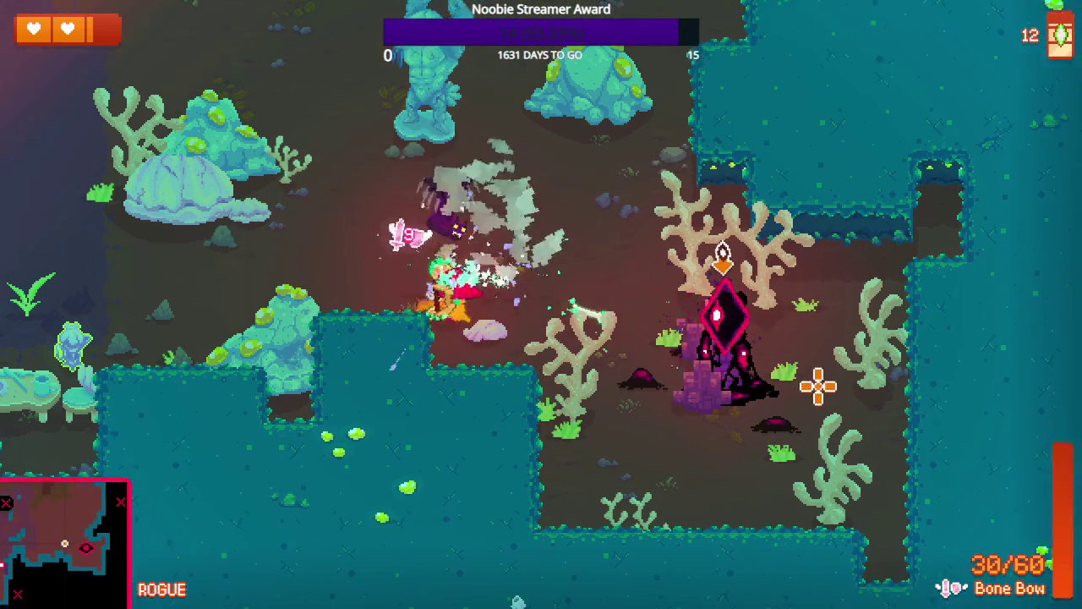
{"action": "key", "text": "s"}
{"action": "key", "text": "d"}
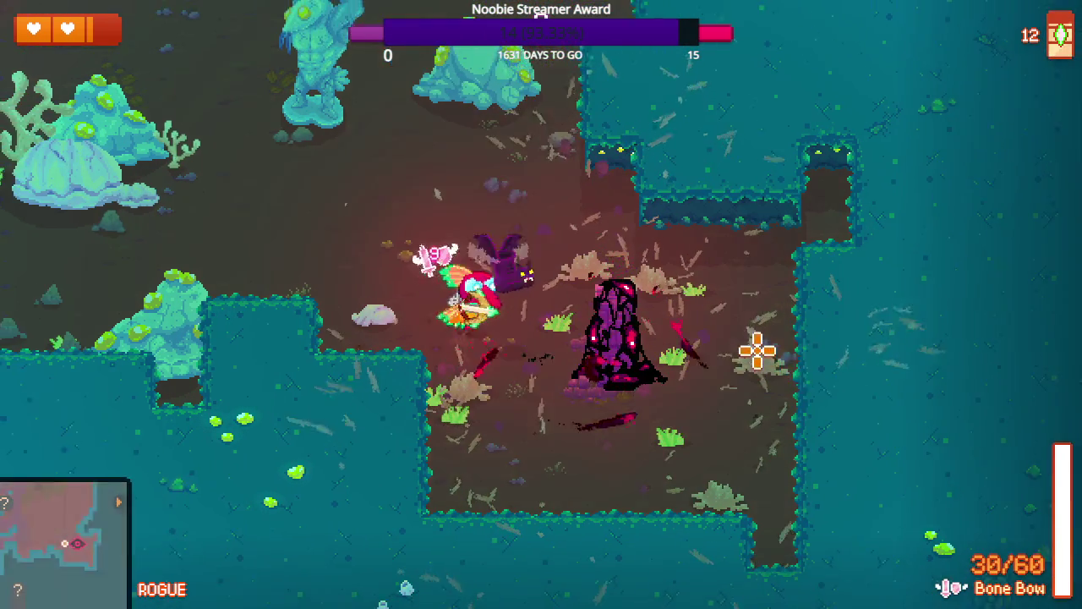
- Move up-left from the pillar into the pirate boss's area
{"action": "key", "text": "w"}
{"action": "key", "text": "a"}
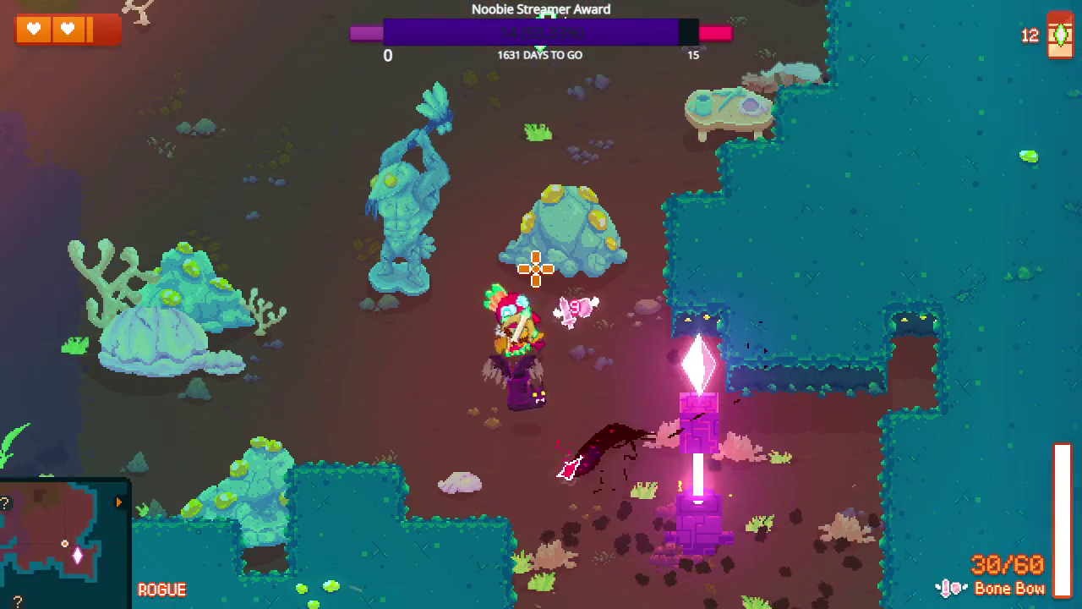
{"action": "key", "text": "a"}
{"action": "key", "text": "w"}
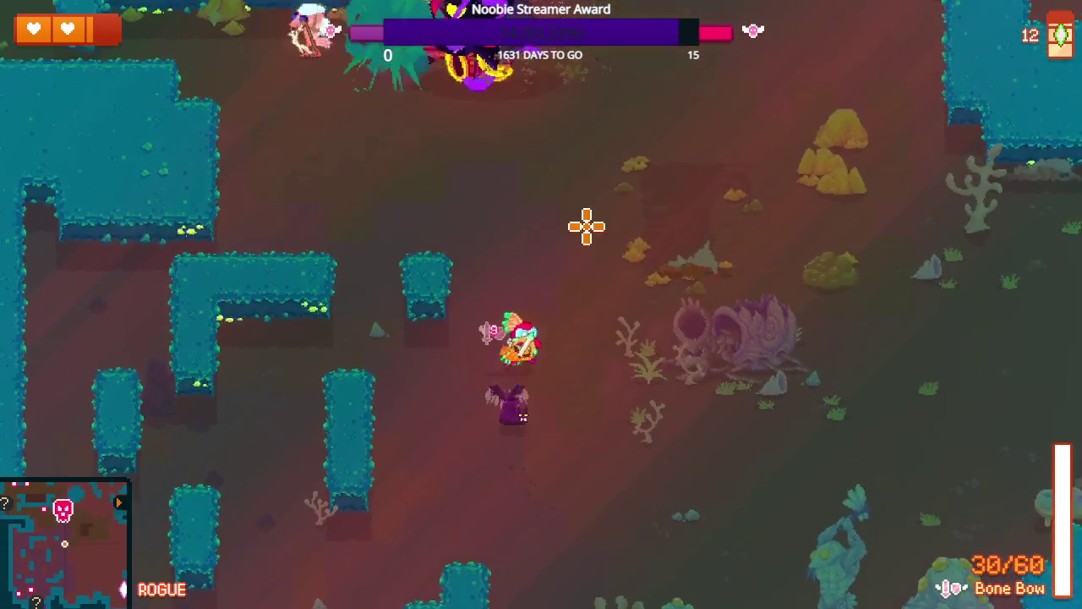
- Fire Bone Bow arrows at the pirate boss while circling to dodge its exploding barrels
{"action": "key", "text": "w"}
{"action": "key", "text": "d"}
{"action": "left_click", "coordinate": [421, 150]}
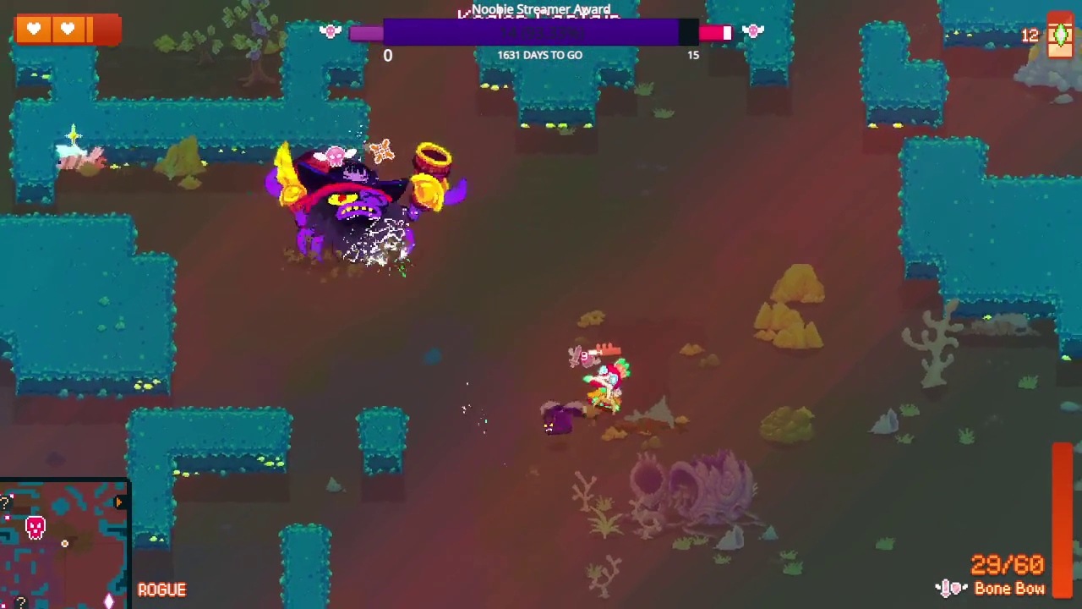
{"action": "key", "text": "w"}
{"action": "key", "text": "a"}
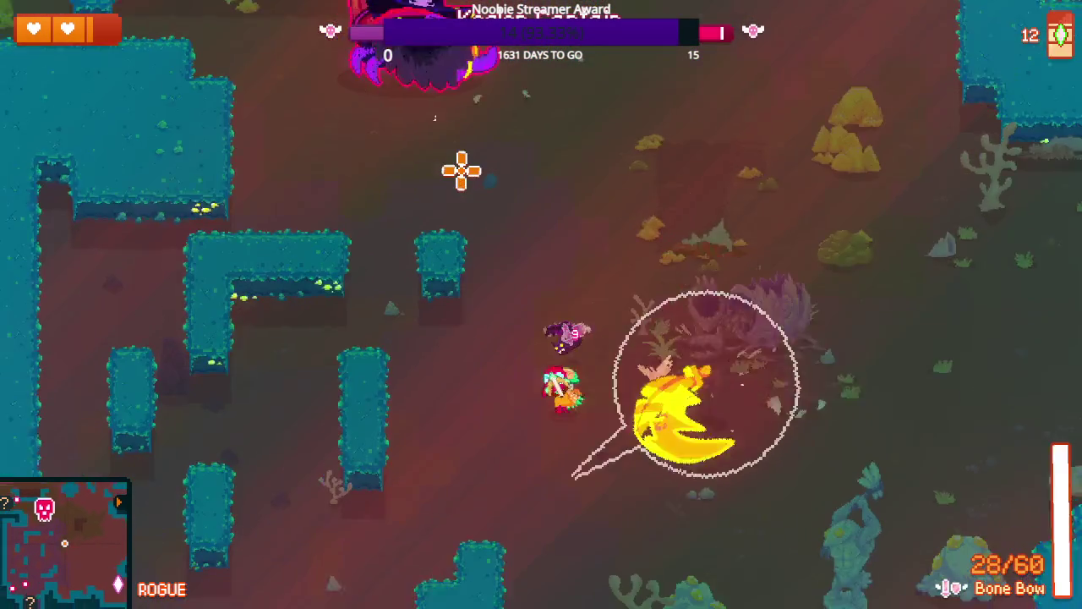
{"action": "key", "text": "s"}
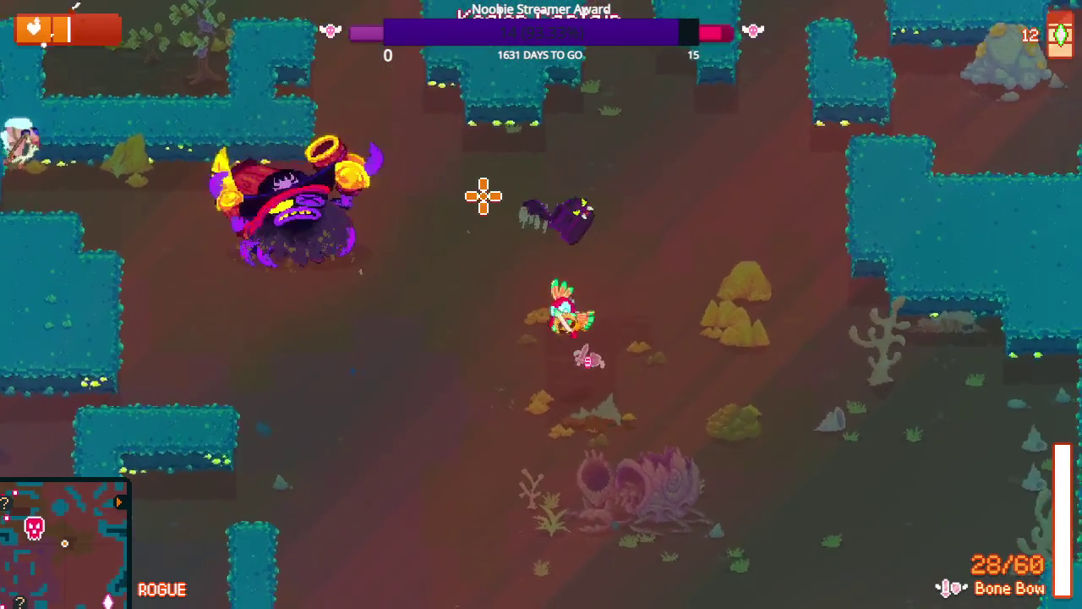
{"action": "left_click", "coordinate": [326, 186]}
{"action": "key", "text": "a"}
{"action": "key", "text": "w"}
{"action": "left_click", "coordinate": [277, 151]}
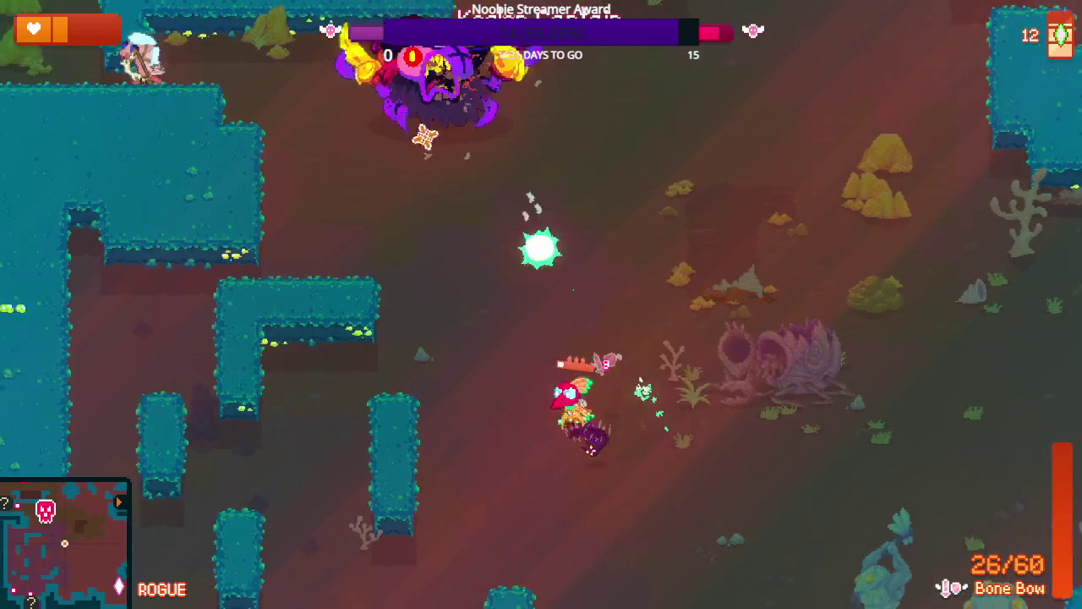
{"action": "left_click", "coordinate": [443, 200]}
{"action": "key", "text": "w"}
{"action": "key", "text": "d"}
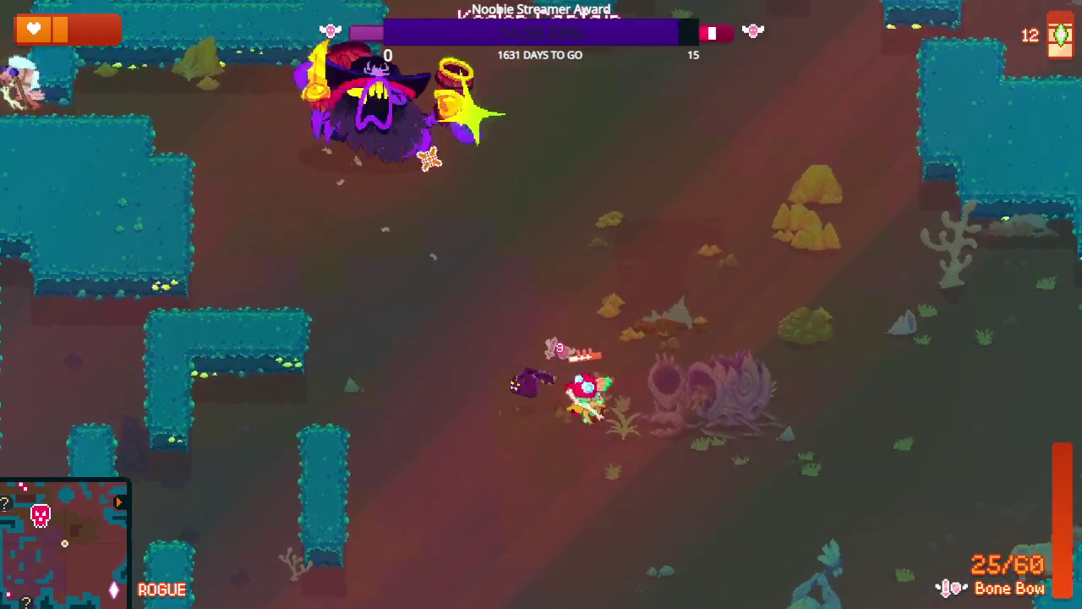
{"action": "left_click", "coordinate": [318, 167]}
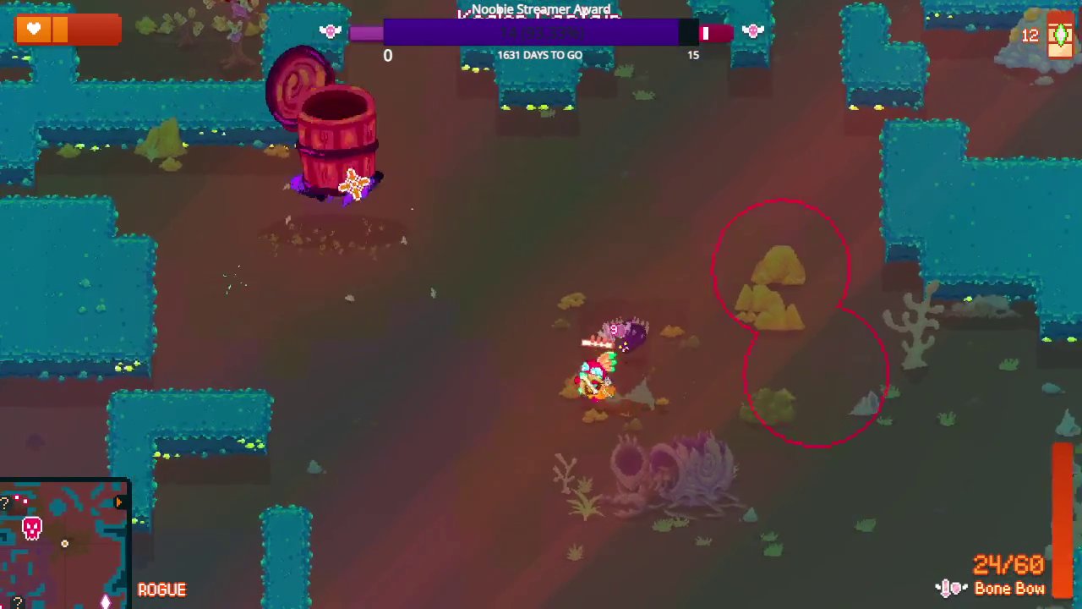
{"action": "left_click", "coordinate": [352, 184]}
{"action": "key", "text": "a"}
{"action": "key", "text": "w"}
{"action": "left_click", "coordinate": [756, 301]}
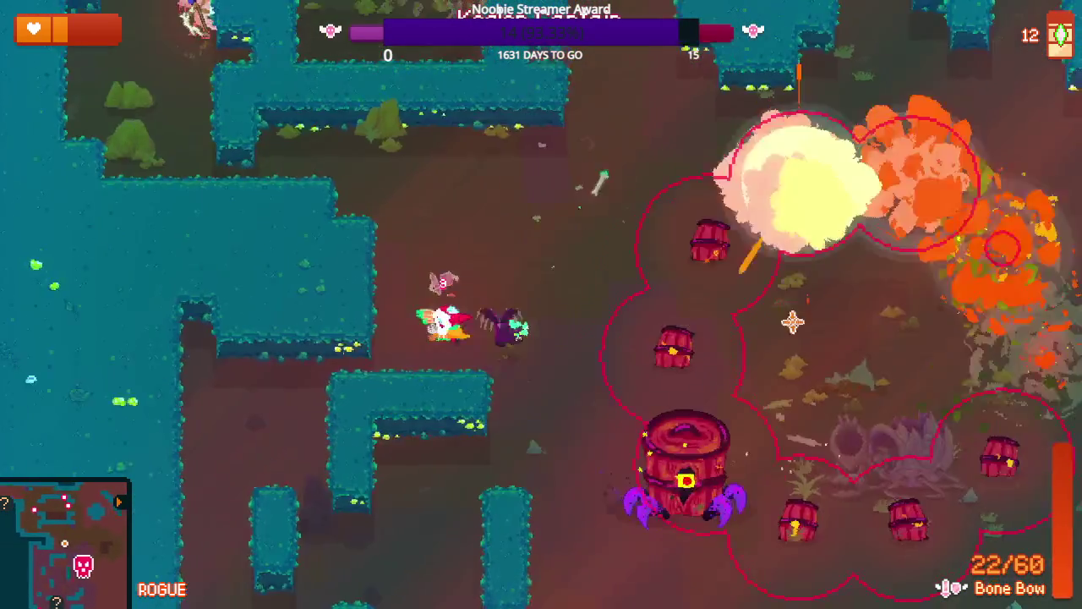
{"action": "key", "text": "d"}
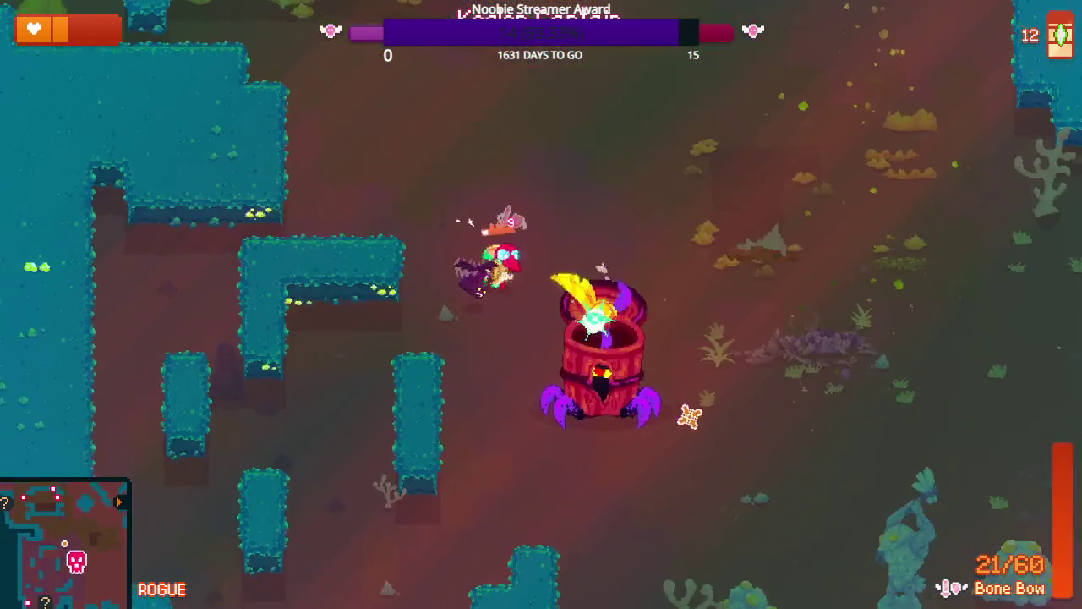
{"action": "key", "text": "s"}
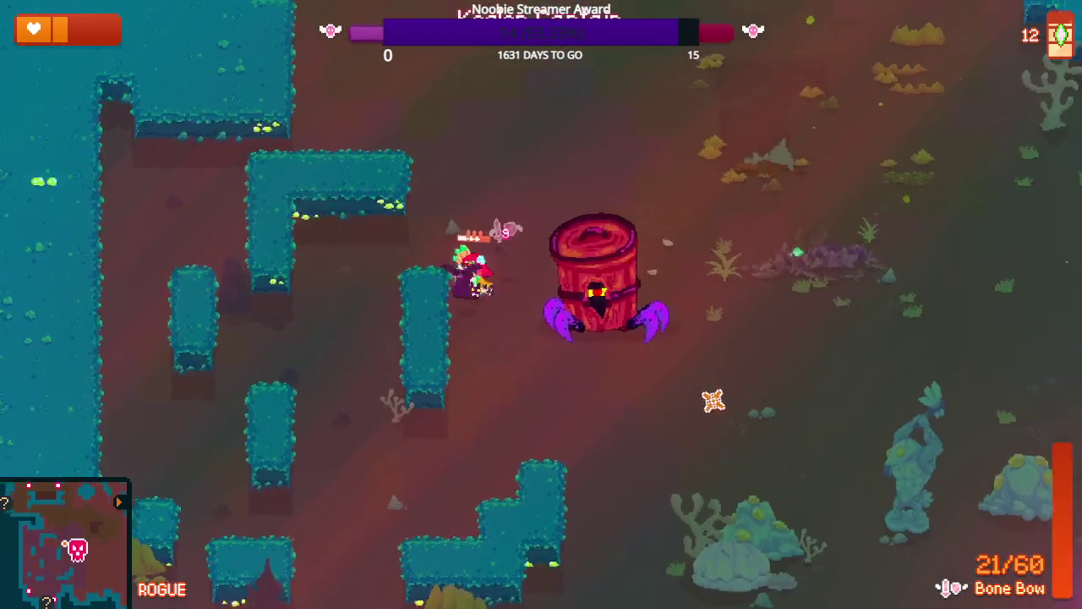
{"action": "key", "text": "d"}
{"action": "key", "text": "s"}
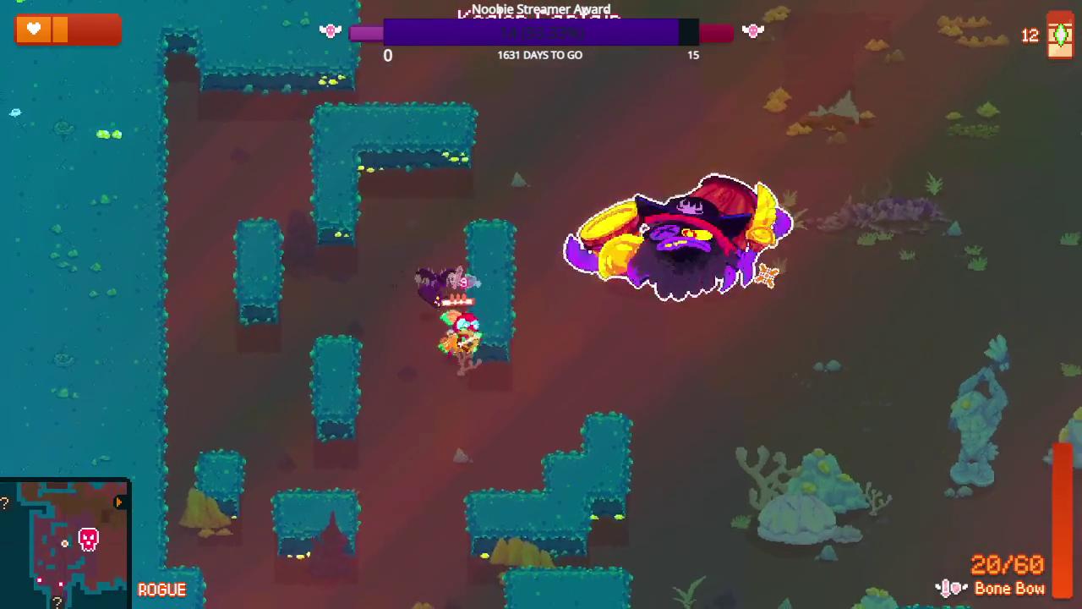
{"action": "left_click", "coordinate": [701, 198]}
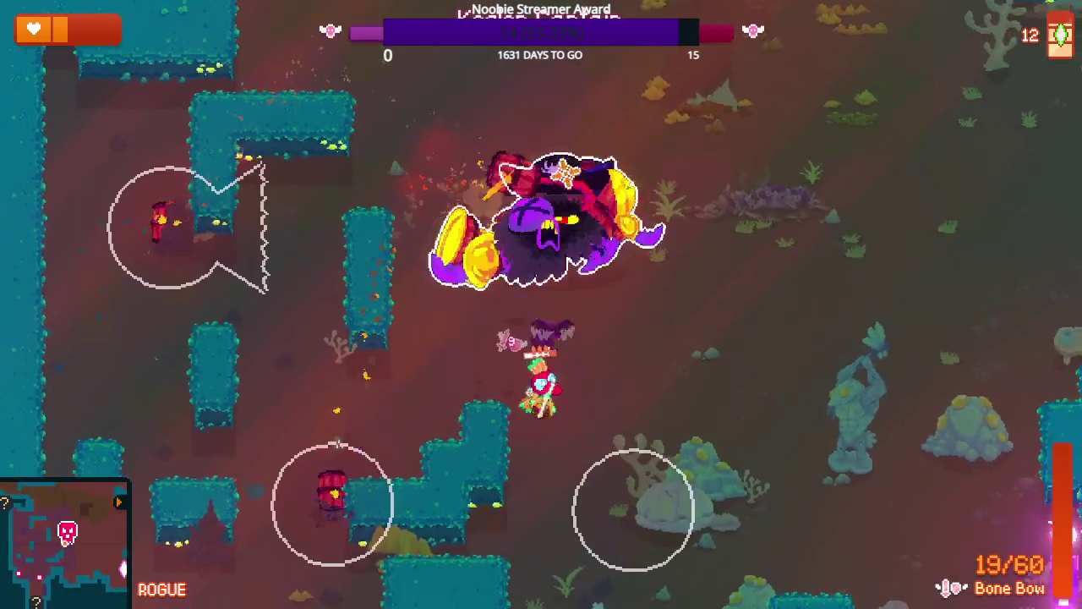
{"action": "key", "text": "d"}
{"action": "left_click", "coordinate": [531, 180]}
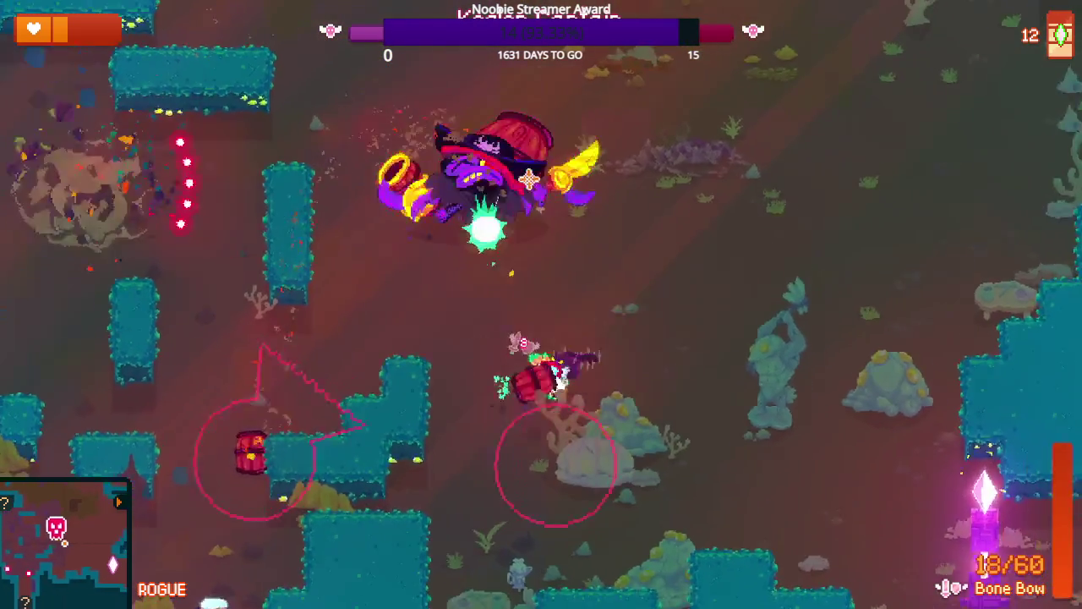
{"action": "left_click", "coordinate": [331, 253]}
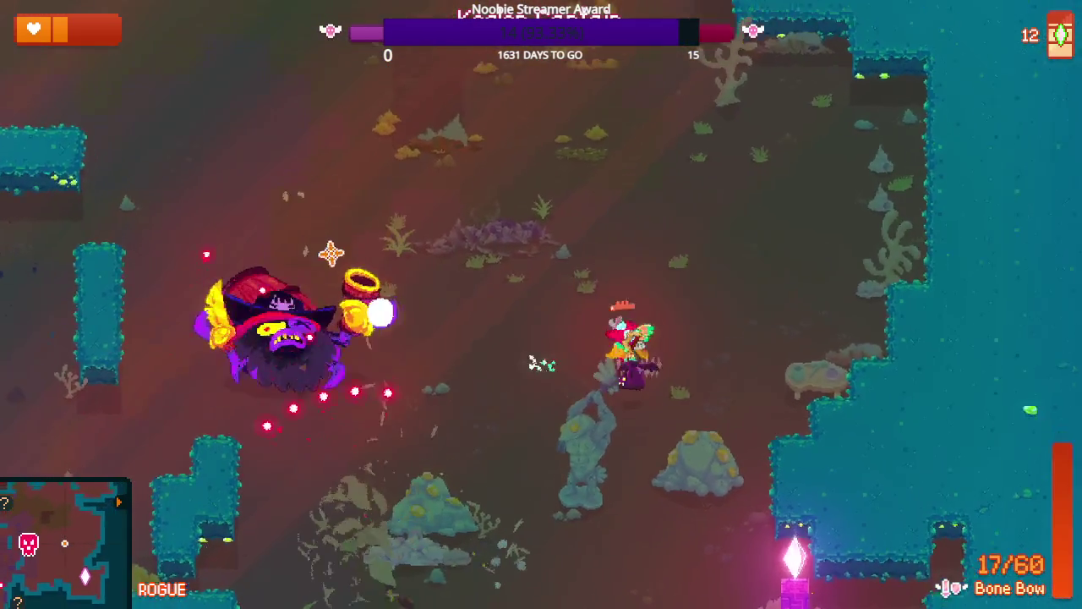
- Keep shooting the pirate boss until the last arrow, leaving the Bone Bow at 0/60
{"action": "key", "text": "a"}
{"action": "key", "text": "w"}
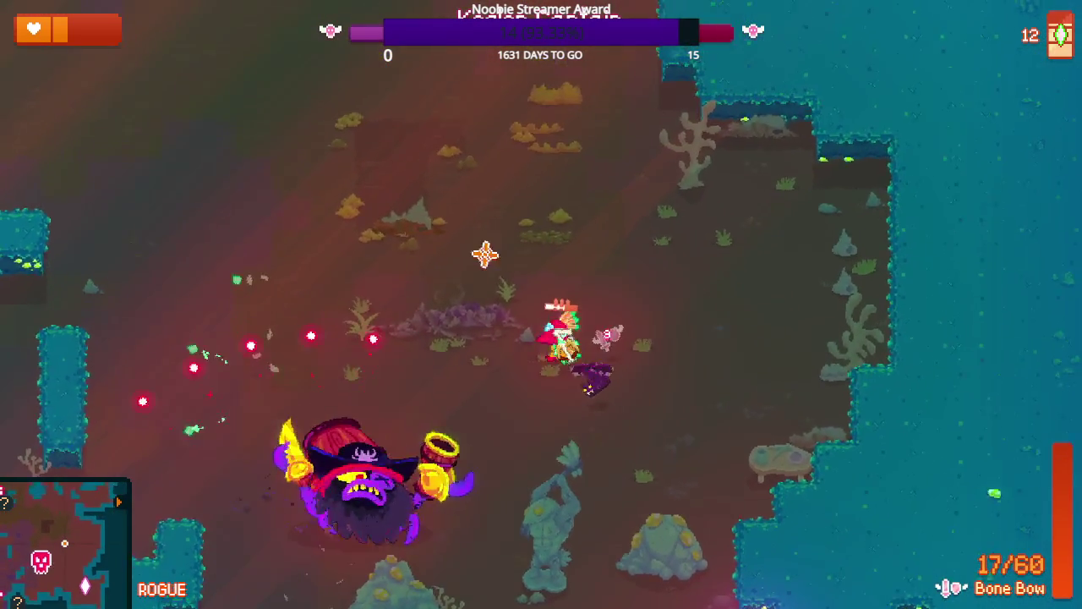
{"action": "left_click", "coordinate": [592, 389]}
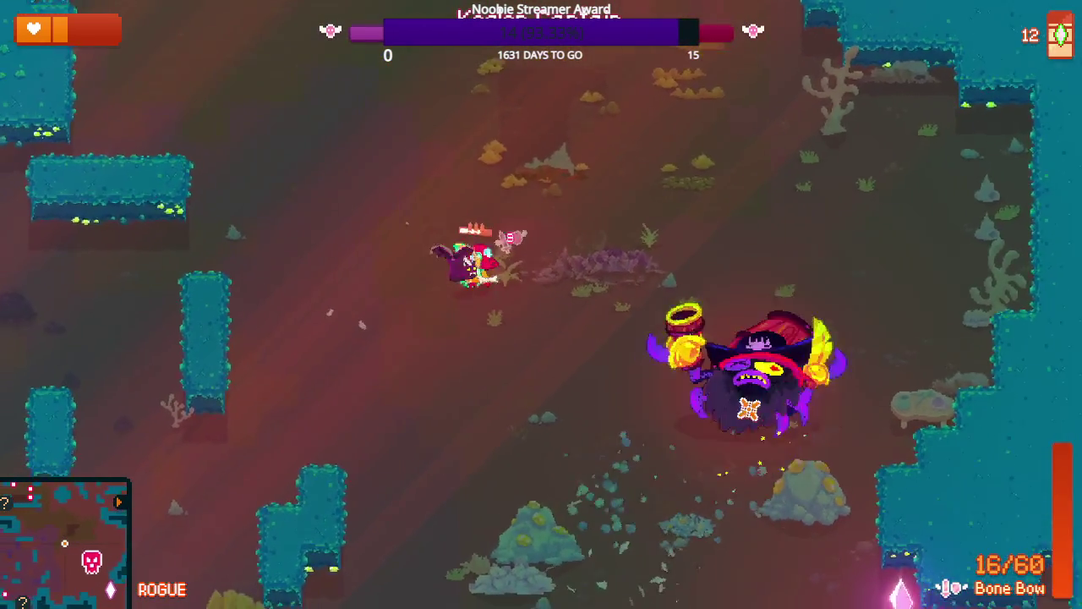
{"action": "key", "text": "a"}
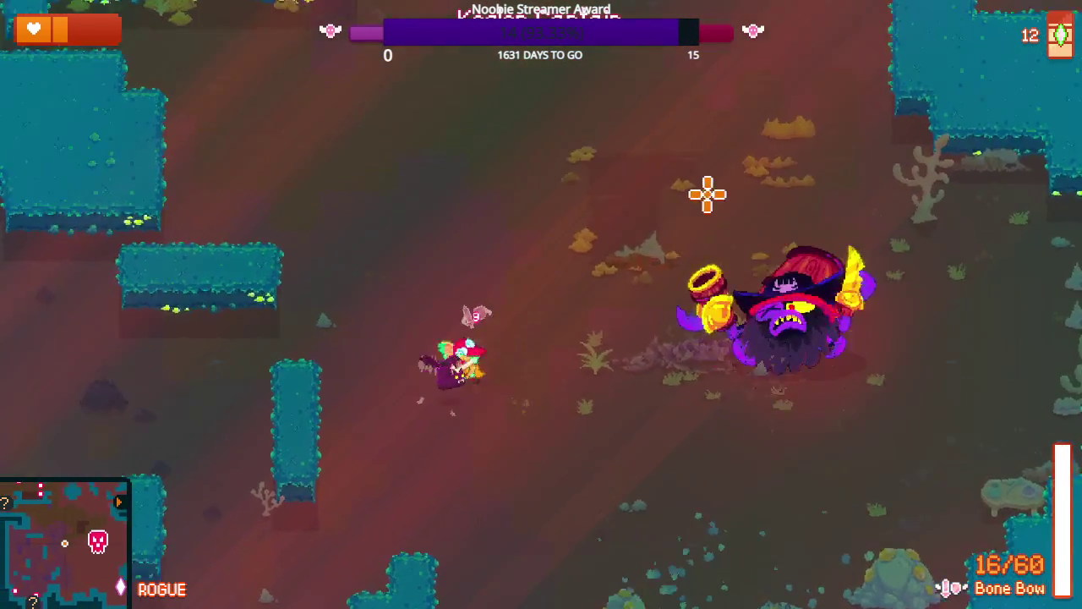
{"action": "left_click", "coordinate": [706, 201]}
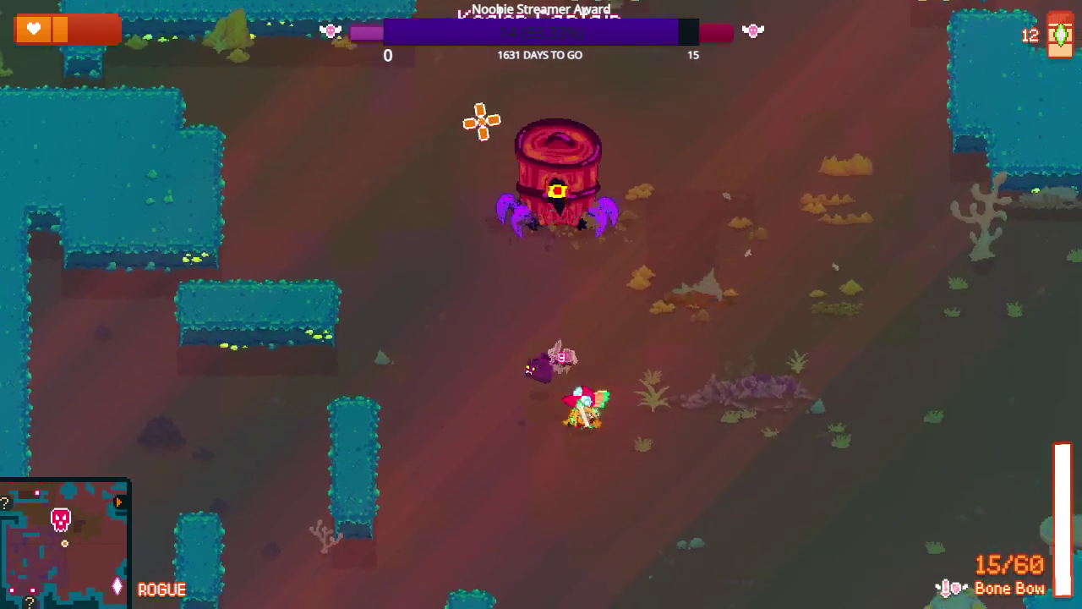
{"action": "key", "text": "d"}
{"action": "left_click", "coordinate": [451, 141]}
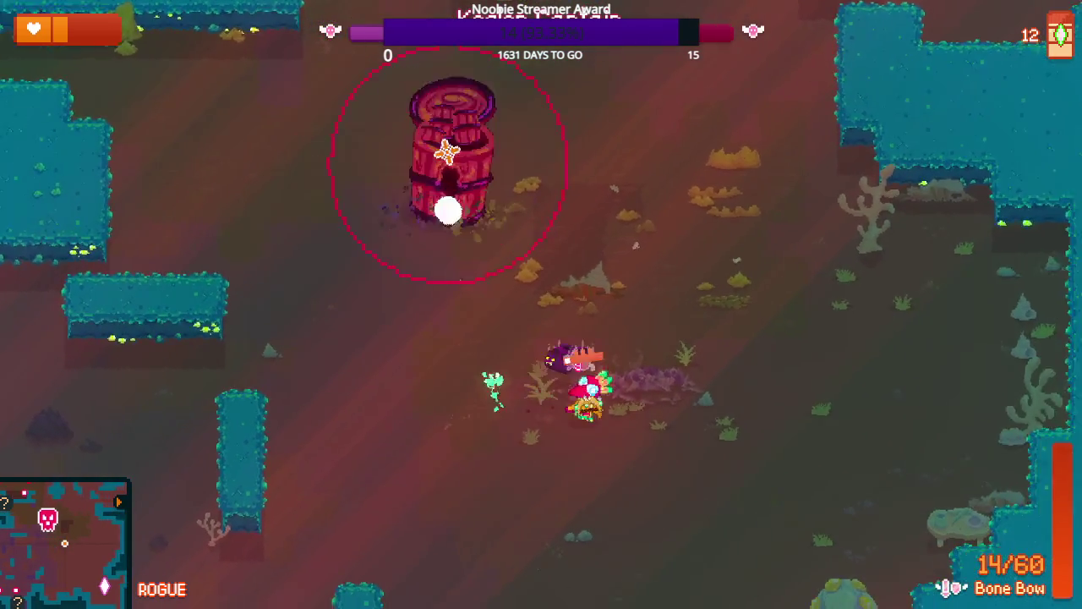
{"action": "left_click", "coordinate": [431, 220]}
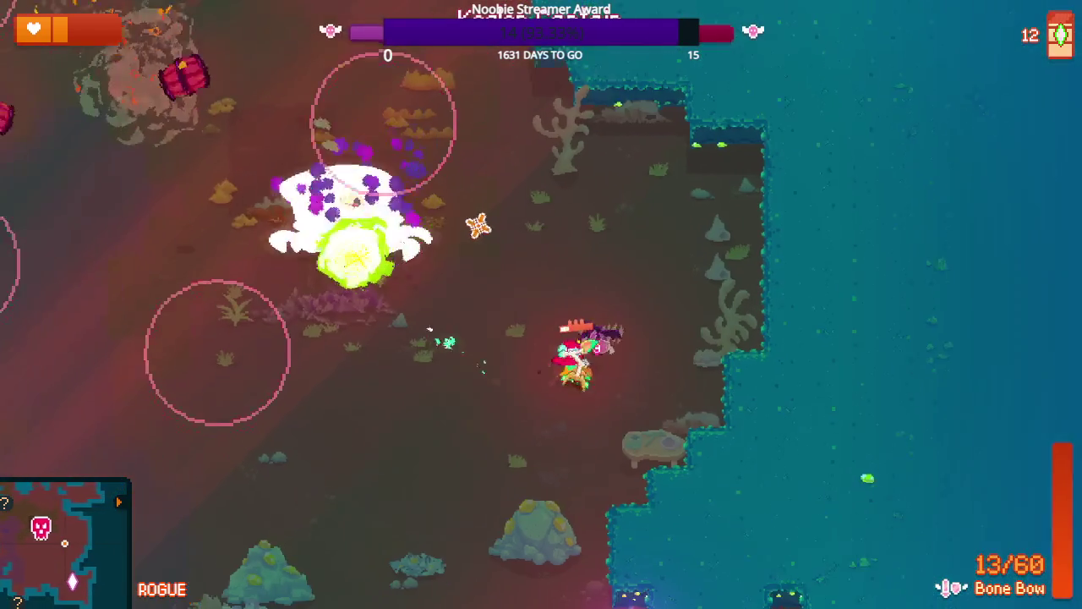
{"action": "key", "text": "s"}
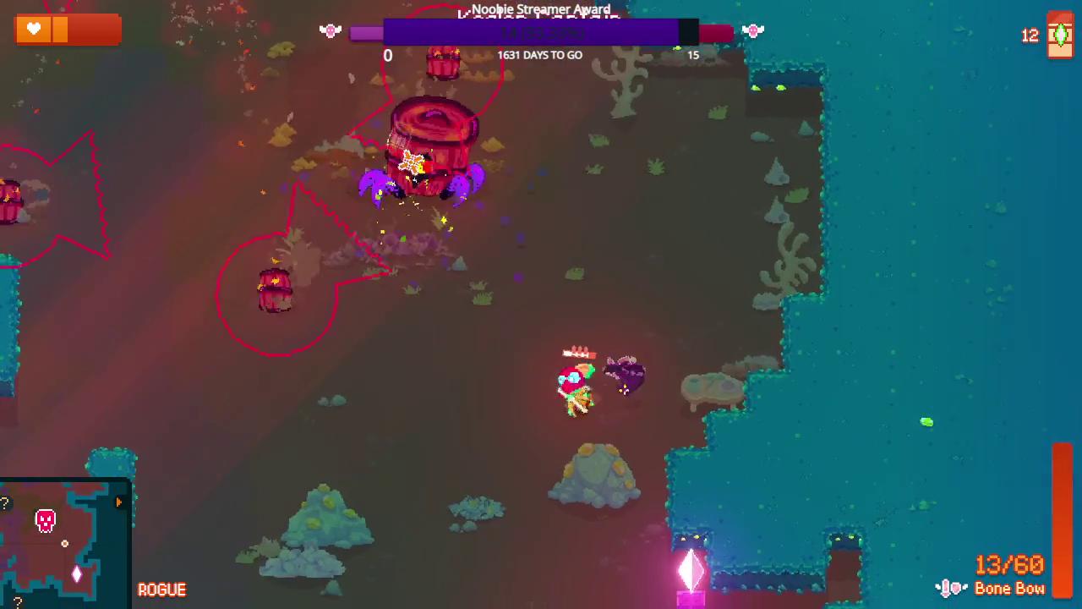
{"action": "left_click", "coordinate": [440, 127]}
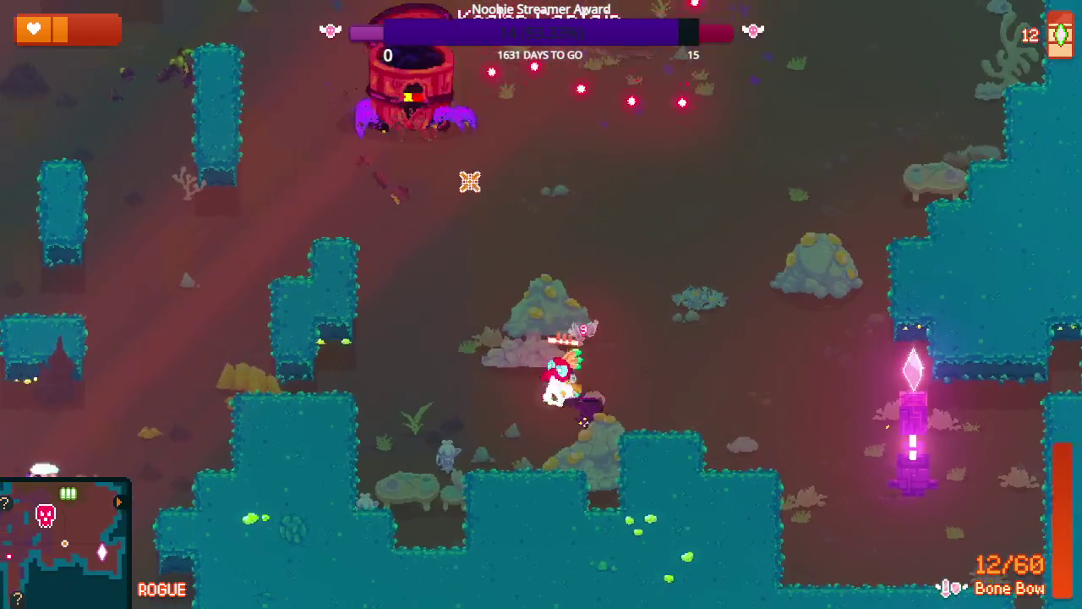
{"action": "key", "text": "w"}
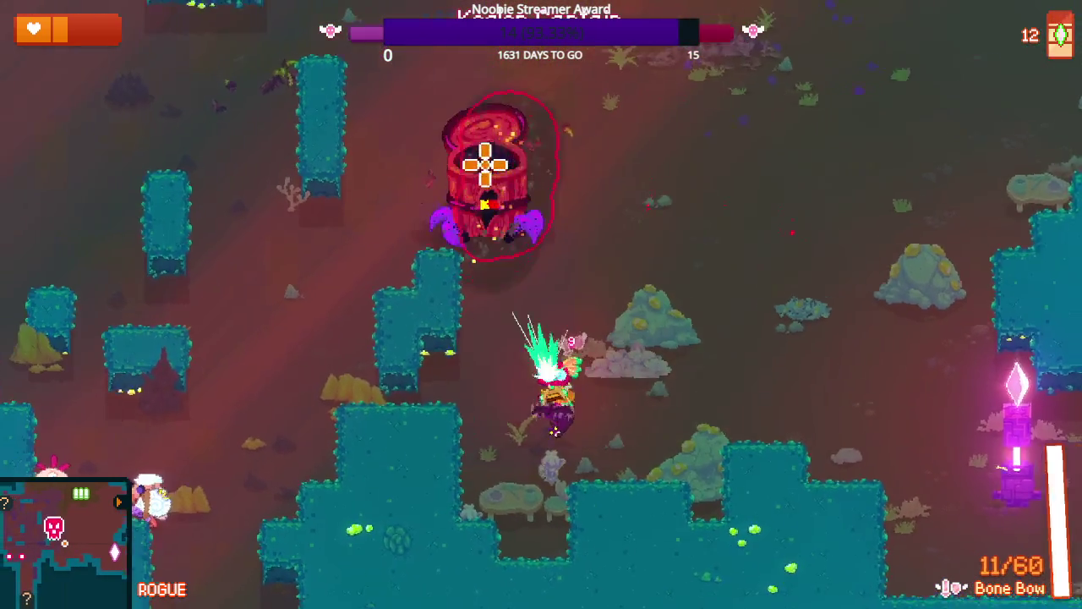
{"action": "left_click", "coordinate": [499, 165]}
{"action": "key", "text": "a"}
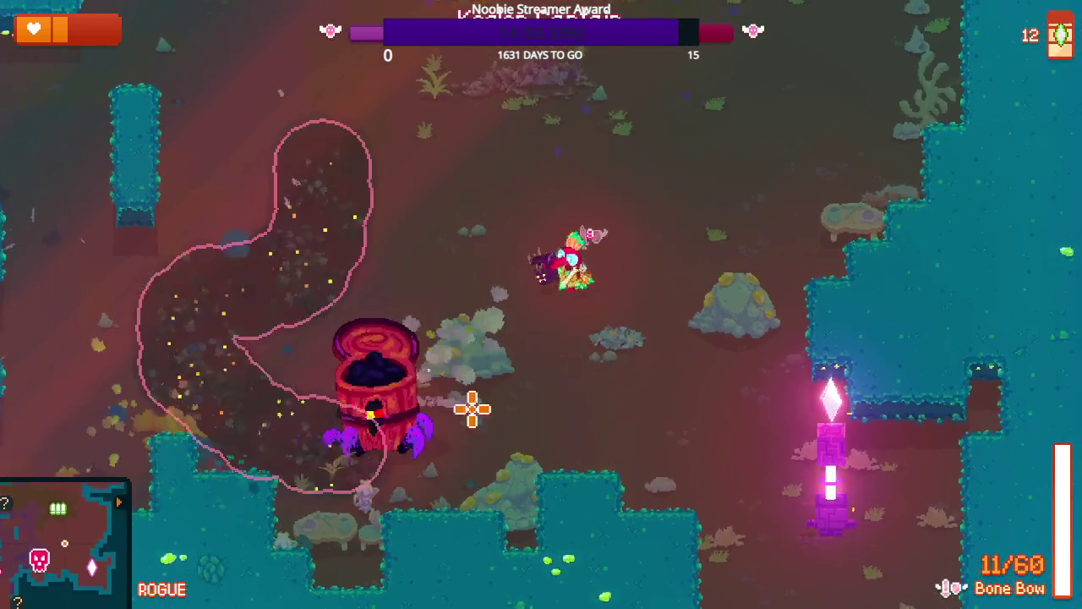
{"action": "left_click", "coordinate": [609, 433]}
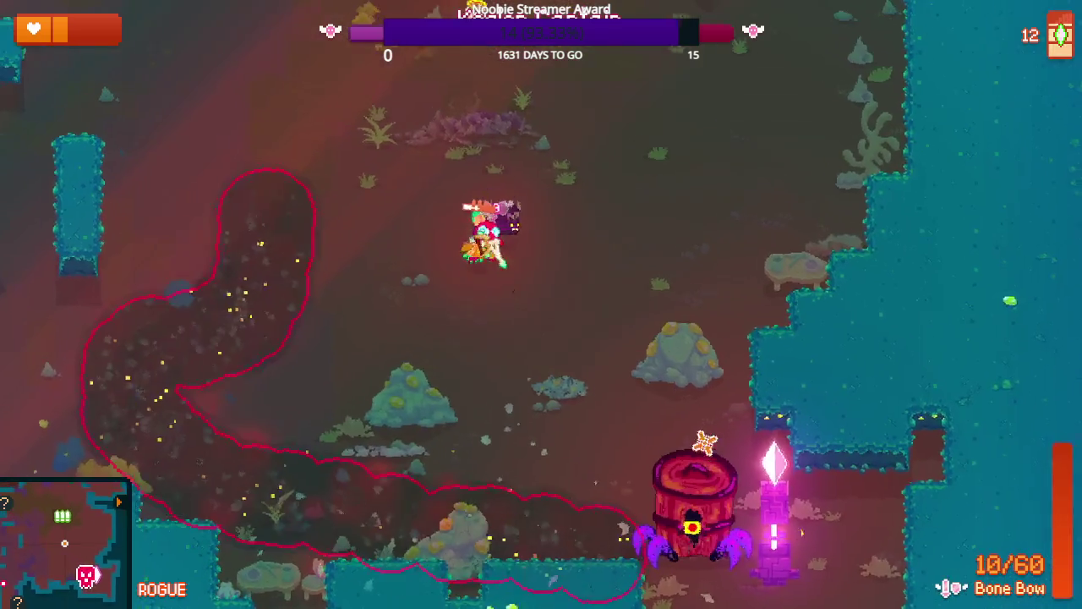
{"action": "key", "text": "w"}
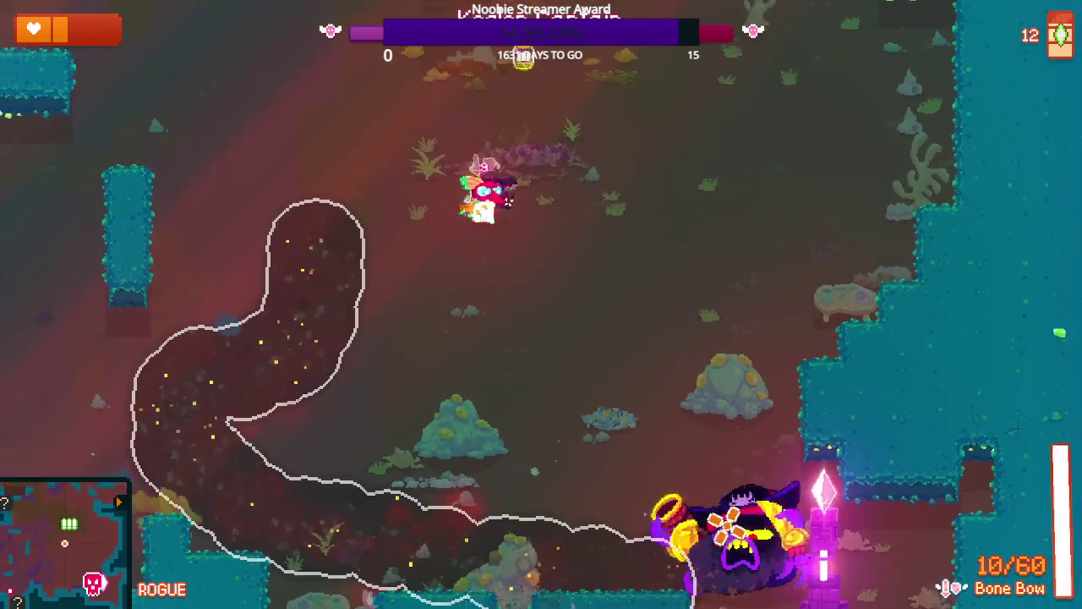
{"action": "left_click", "coordinate": [710, 473]}
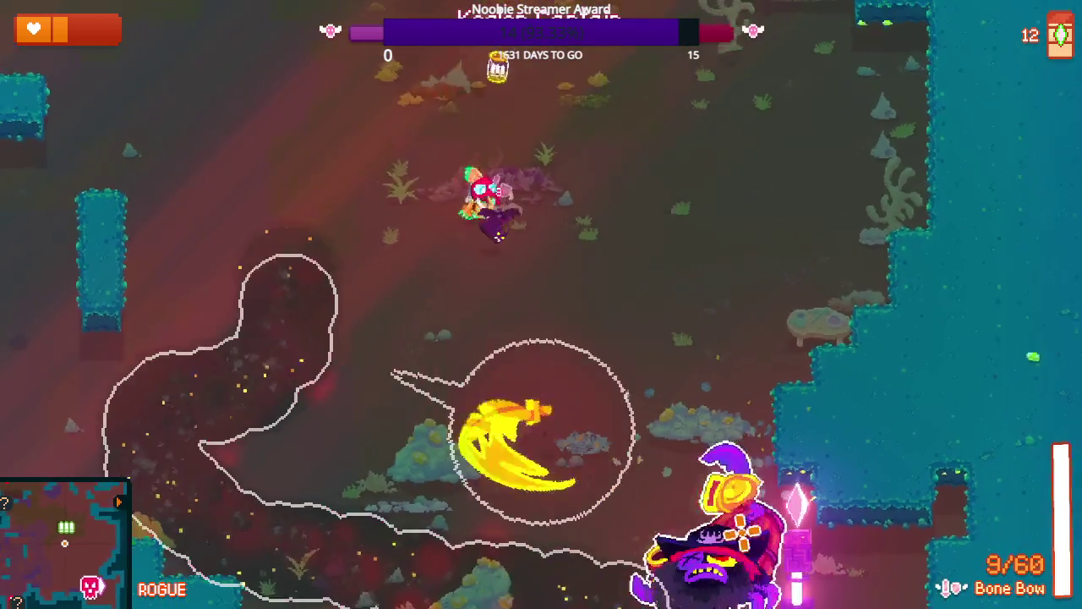
{"action": "key", "text": "w"}
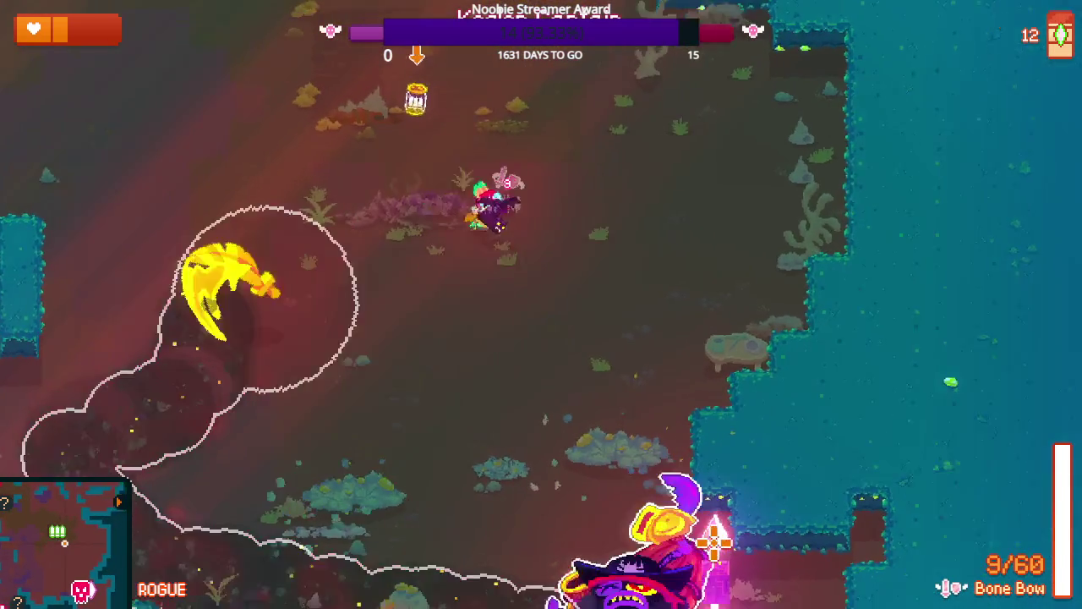
{"action": "left_click", "coordinate": [685, 487]}
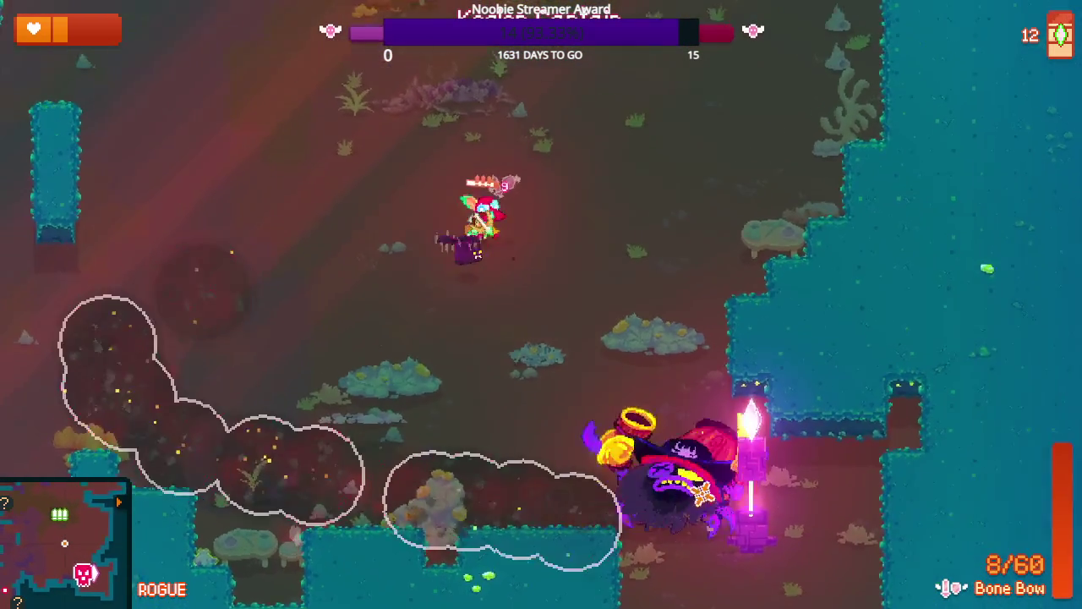
{"action": "key", "text": "a"}
{"action": "left_click", "coordinate": [733, 500]}
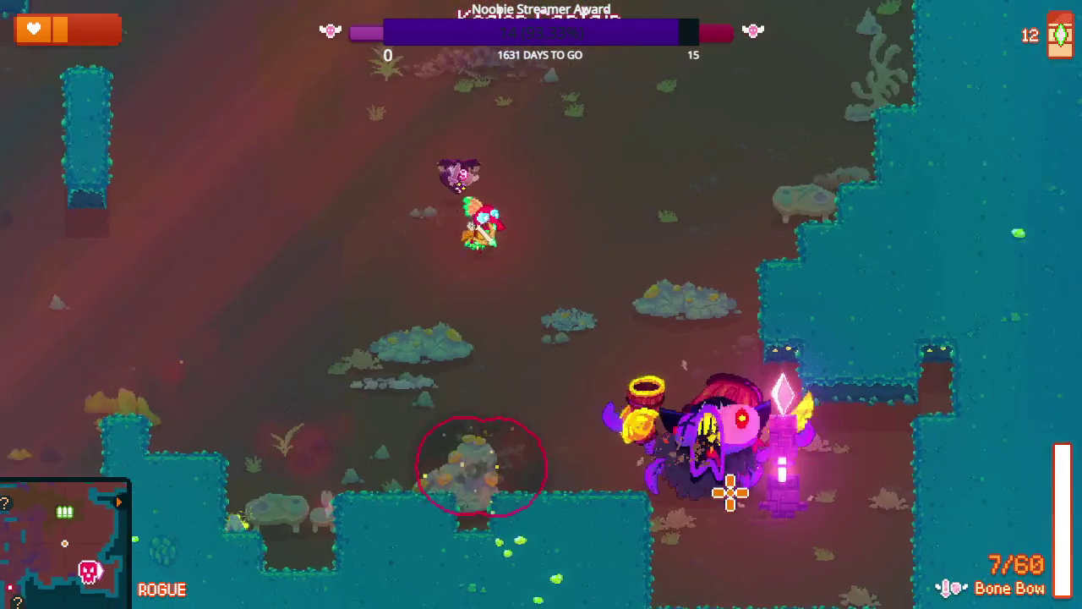
{"action": "key", "text": "s"}
{"action": "key", "text": "d"}
{"action": "left_click", "coordinate": [730, 465]}
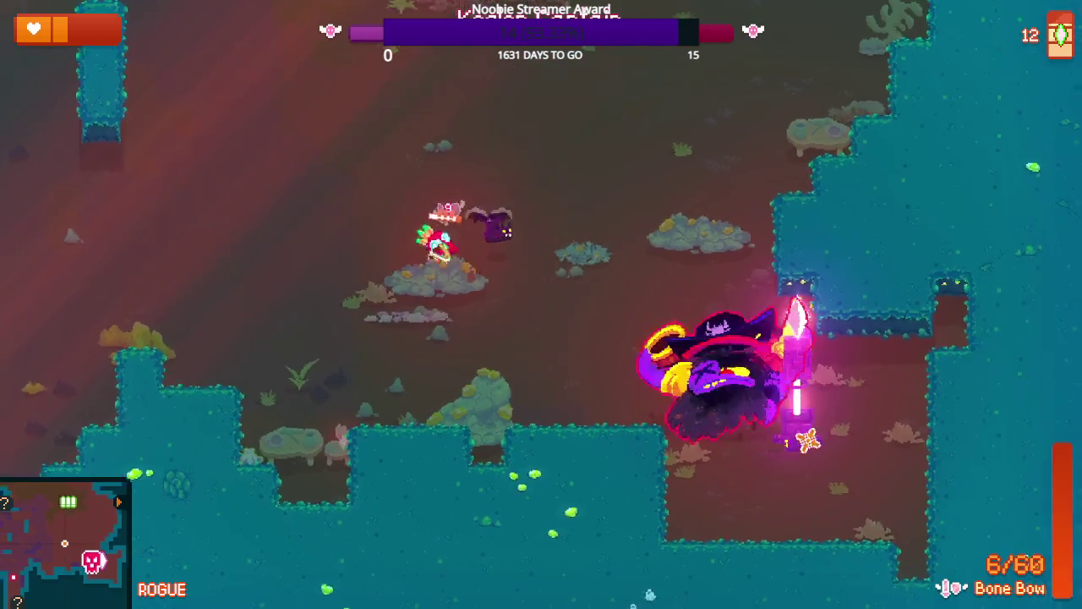
{"action": "left_click", "coordinate": [808, 439]}
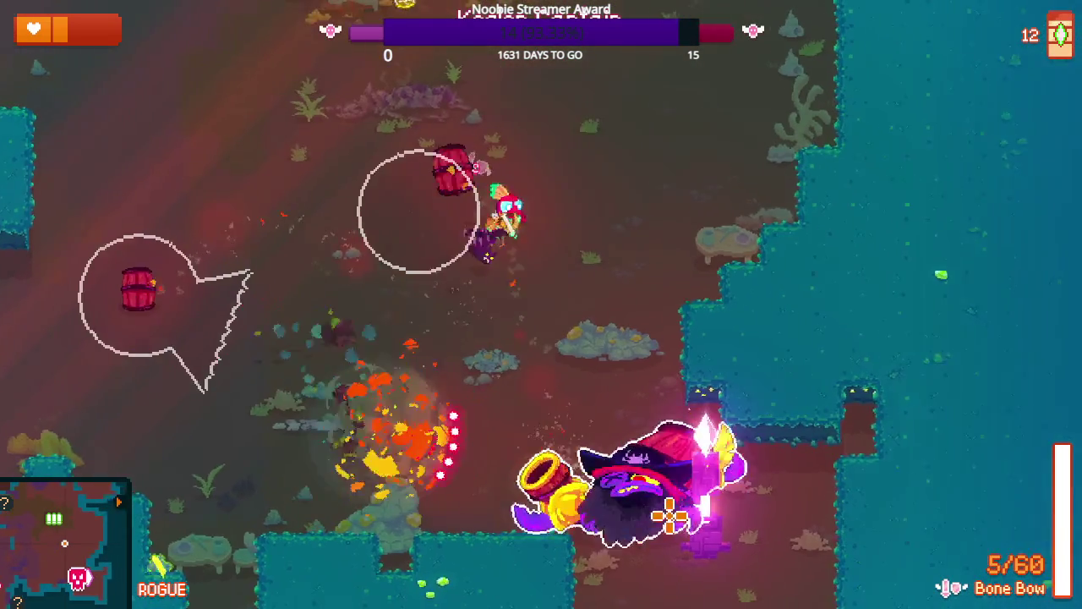
{"action": "left_click", "coordinate": [623, 449]}
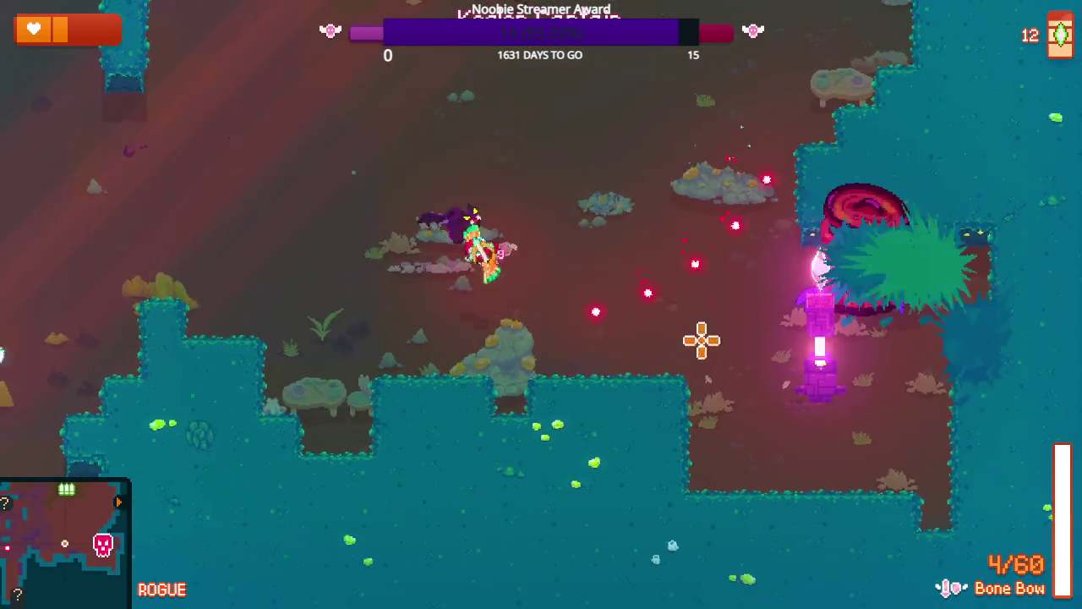
{"action": "left_click", "coordinate": [829, 349]}
{"action": "key", "text": "w"}
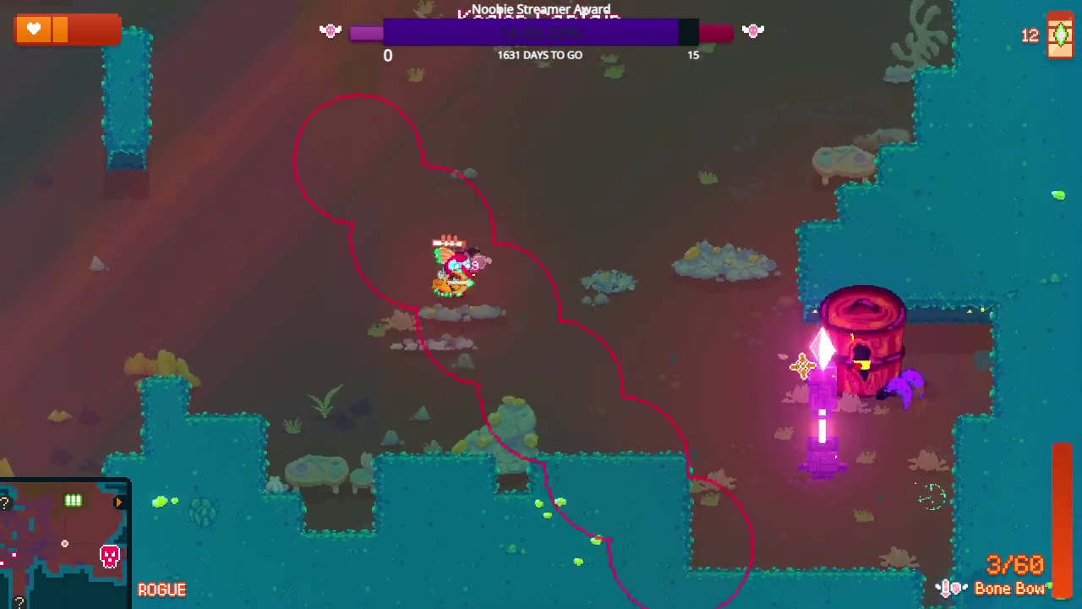
{"action": "left_click", "coordinate": [748, 433]}
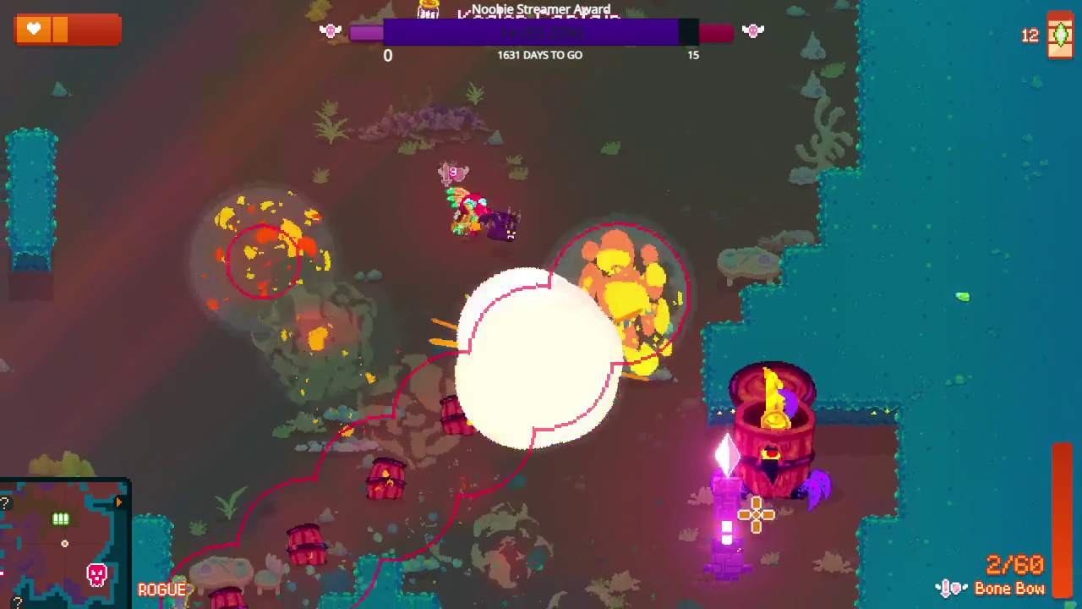
{"action": "left_click", "coordinate": [821, 370]}
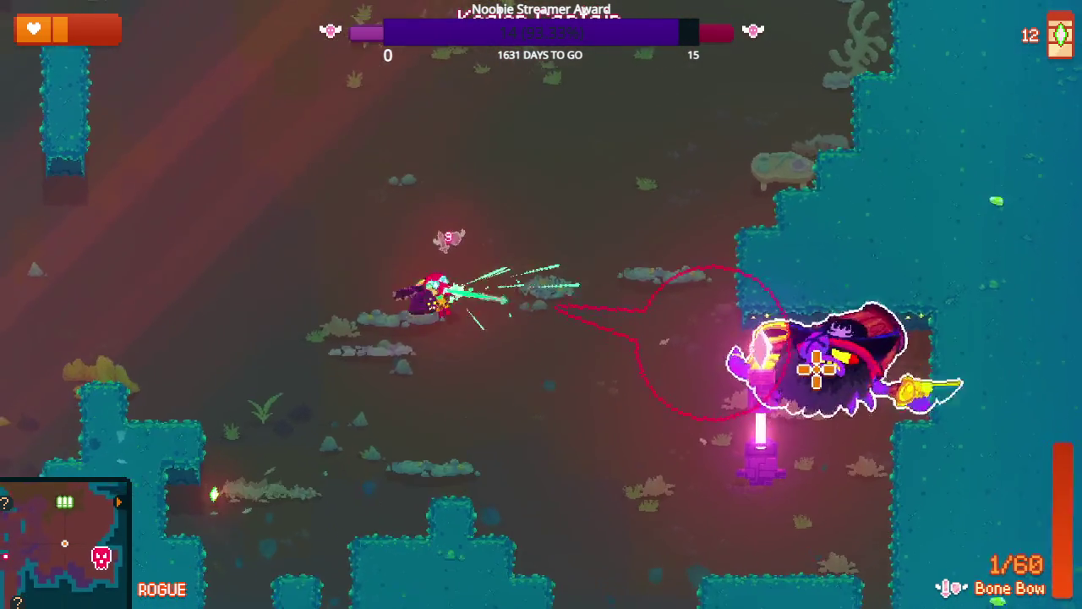
{"action": "left_click", "coordinate": [790, 283]}
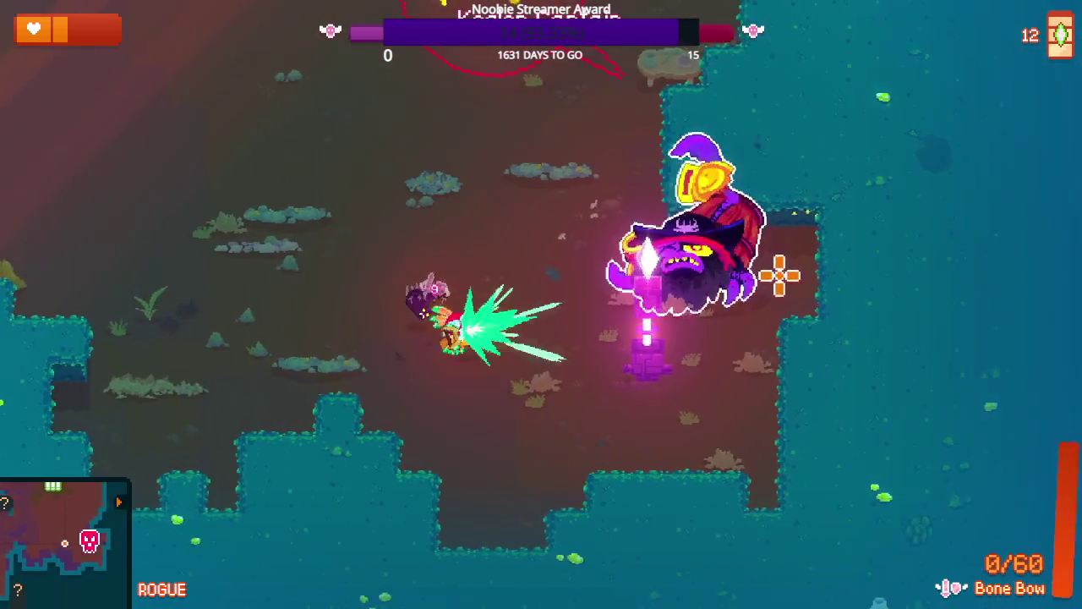
- Walk away from the exploding barrels, swapping to the Begunner and back to the Bone Bow
{"action": "key", "text": "a"}
{"action": "key", "text": "w"}
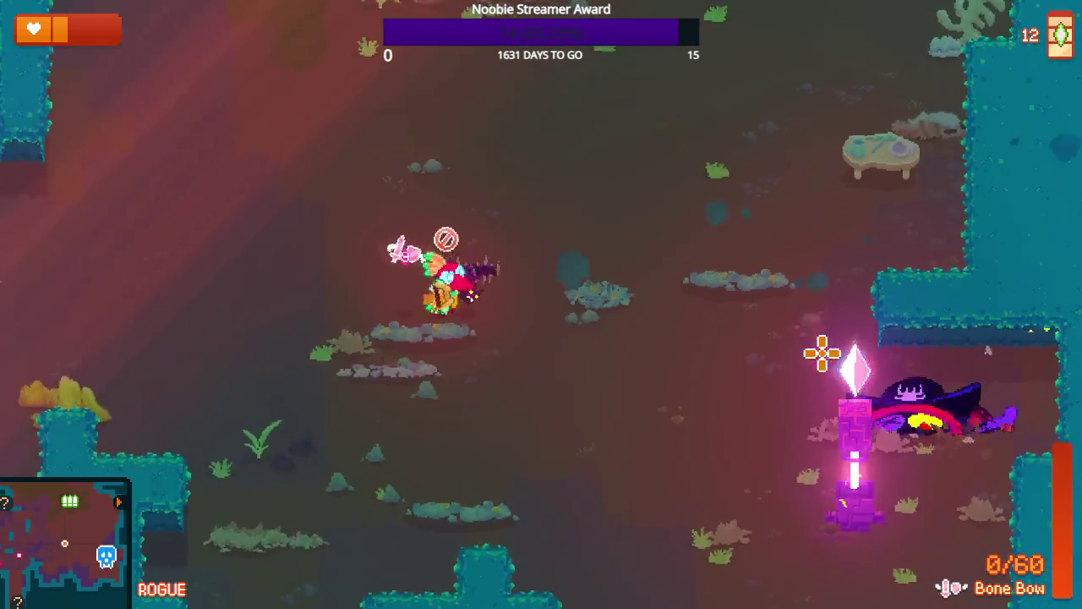
{"action": "key", "text": "a"}
{"action": "key", "text": "s"}
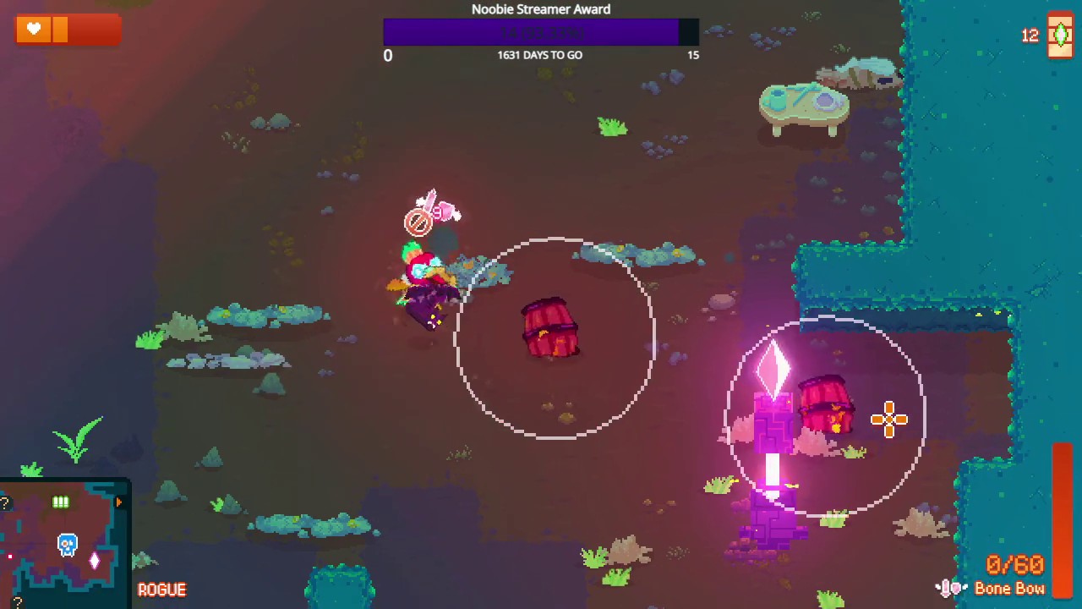
{"action": "key", "text": "w"}
{"action": "key", "text": "d"}
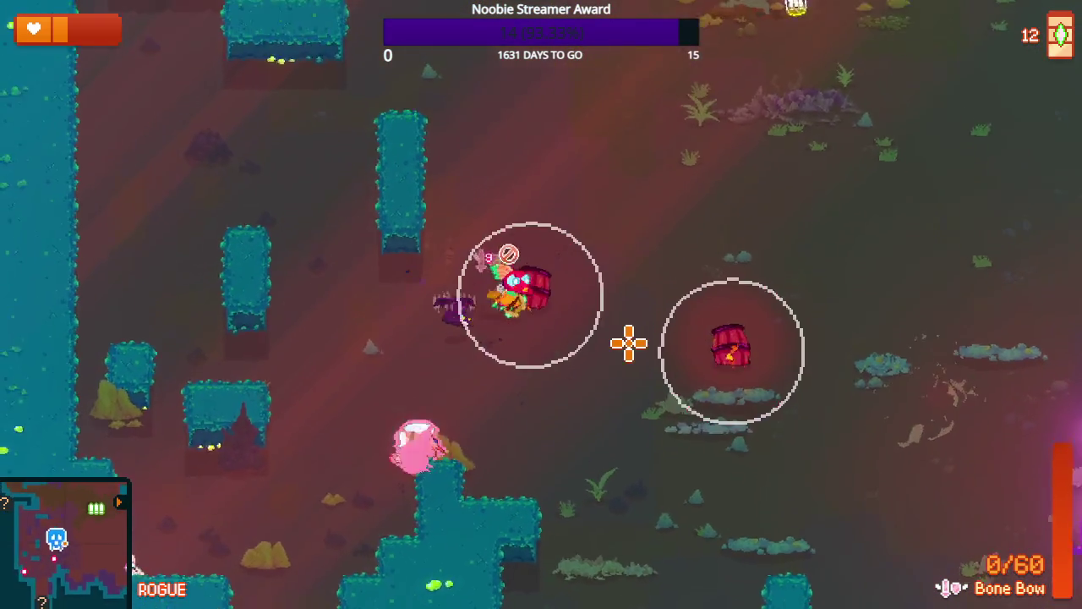
{"action": "key", "text": "q"}
{"action": "key", "text": "w"}
- Walk up-right to the Ammo Jar and break it for 18 ammo
{"action": "key", "text": "d"}
{"action": "key", "text": "q"}
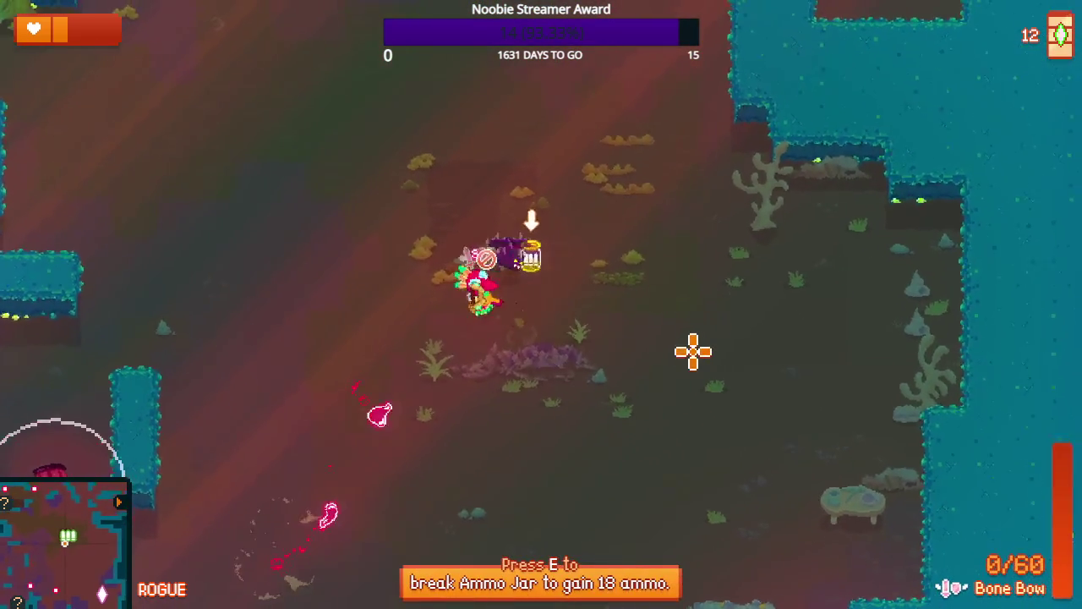
{"action": "key", "text": "e"}
- Strafe and shoot arrows at the worm enemy, leaving the Bone Bow at 16/60
{"action": "key", "text": "w"}
{"action": "key", "text": "d"}
{"action": "left_click", "coordinate": [626, 385]}
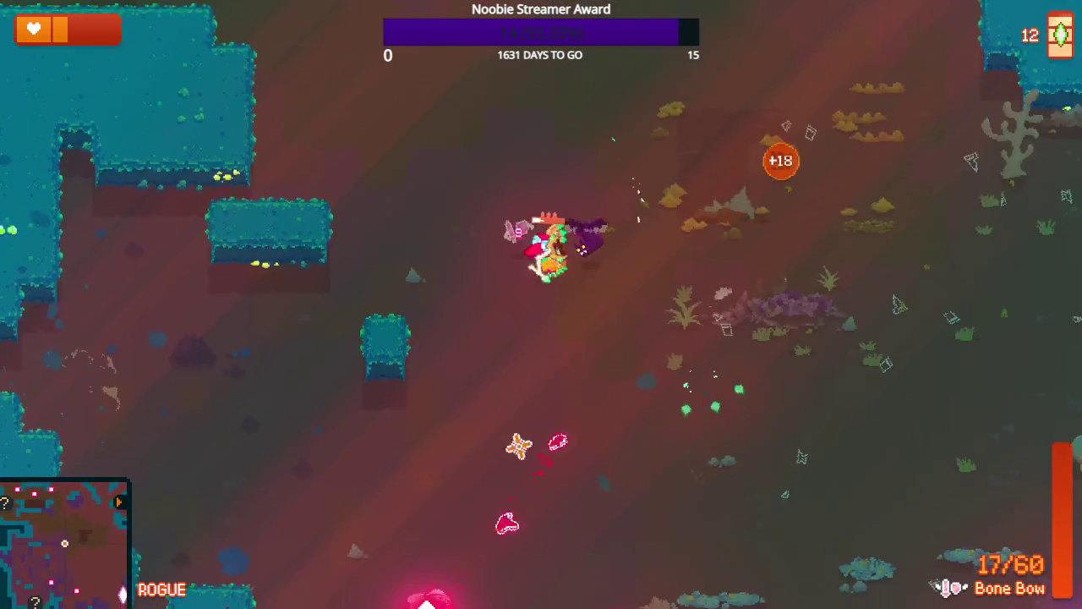
{"action": "key", "text": "w"}
{"action": "key", "text": "a"}
{"action": "left_click", "coordinate": [643, 453]}
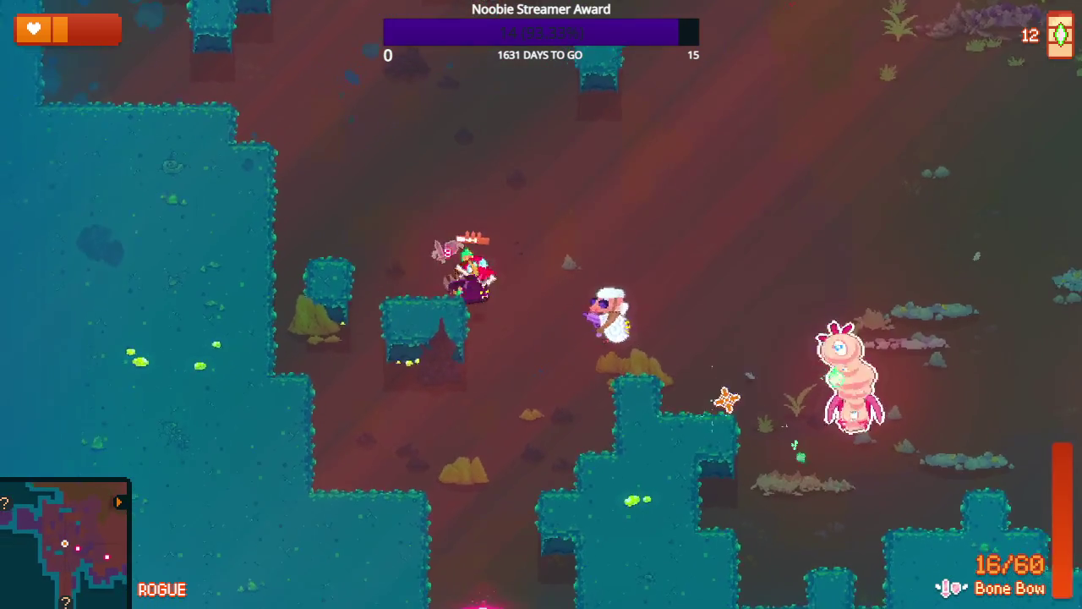
- Fire two more arrows at the worm enemy while stepping right
{"action": "left_click", "coordinate": [716, 389]}
{"action": "key", "text": "d"}
{"action": "left_click", "coordinate": [609, 452]}
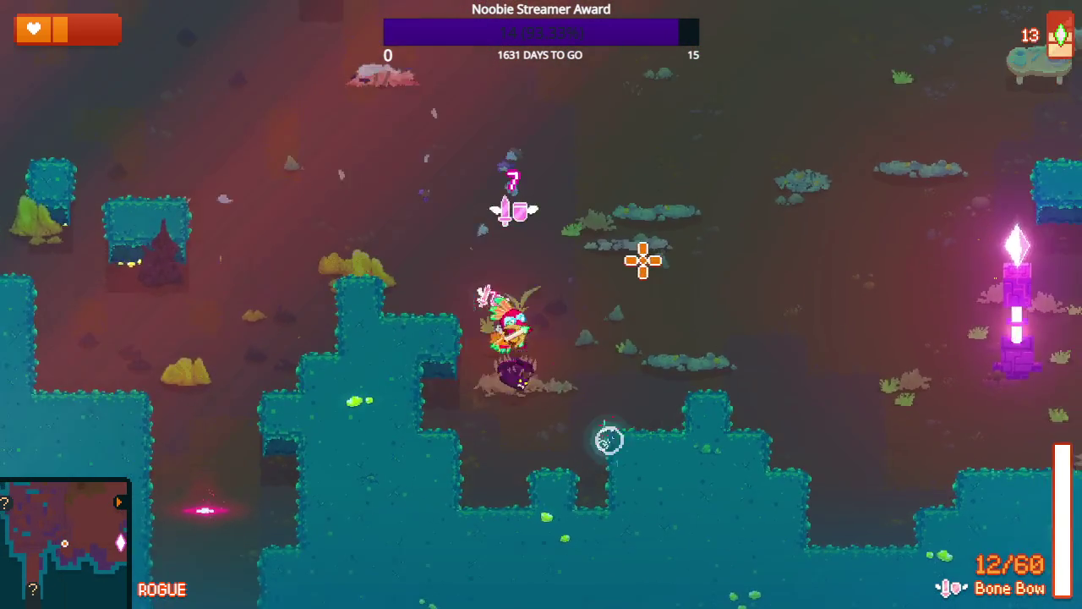
- Walk past the water and table up-left toward the next area and view the level map
{"action": "key", "text": "w"}
{"action": "key", "text": "d"}
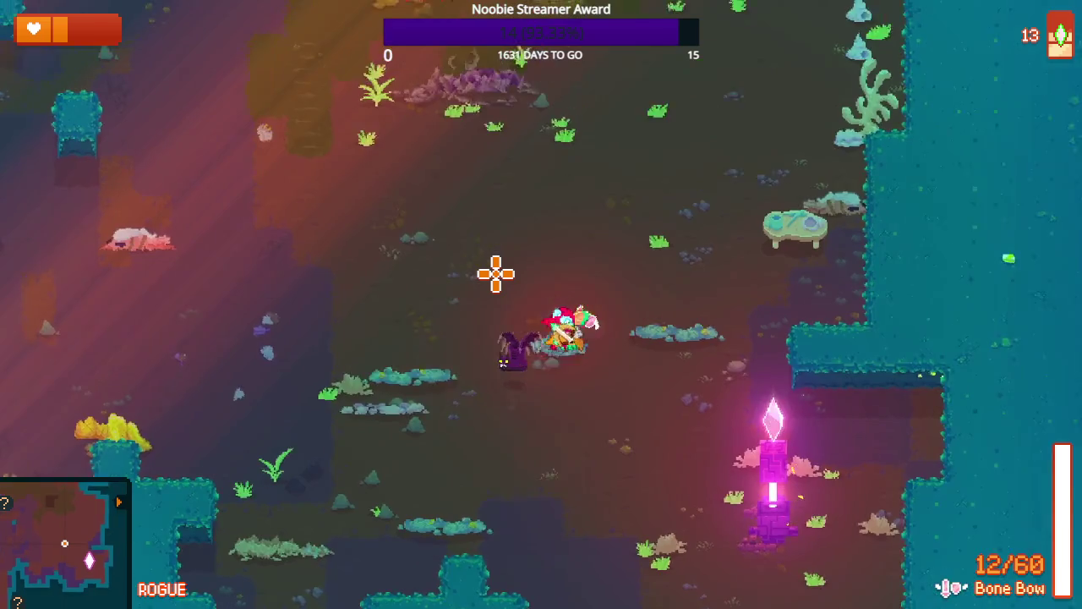
{"action": "key", "text": "s"}
{"action": "key", "text": "d"}
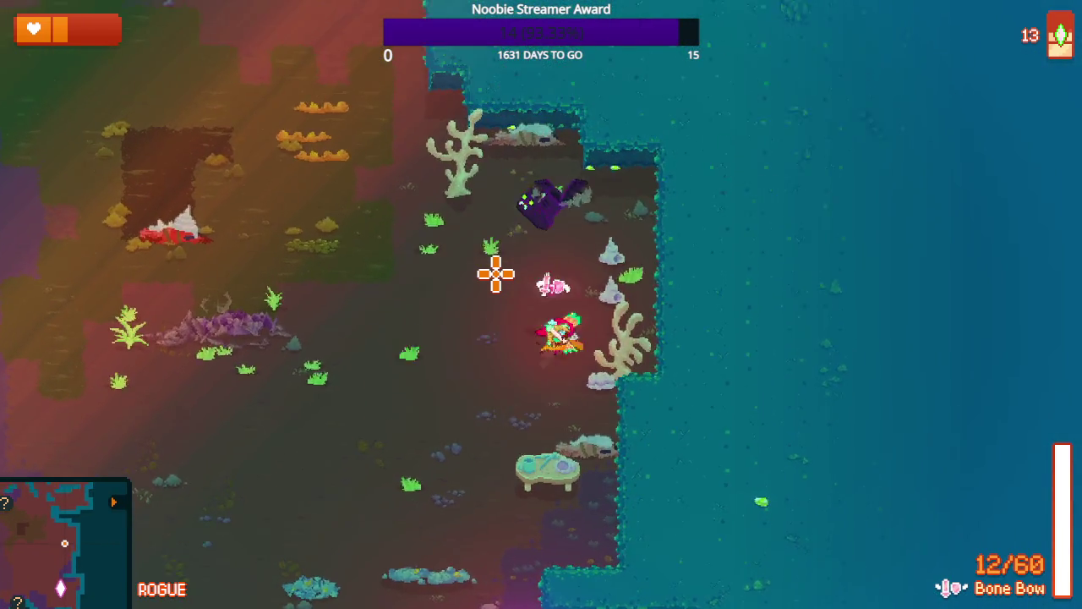
{"action": "key", "text": "w"}
{"action": "key", "text": "a"}
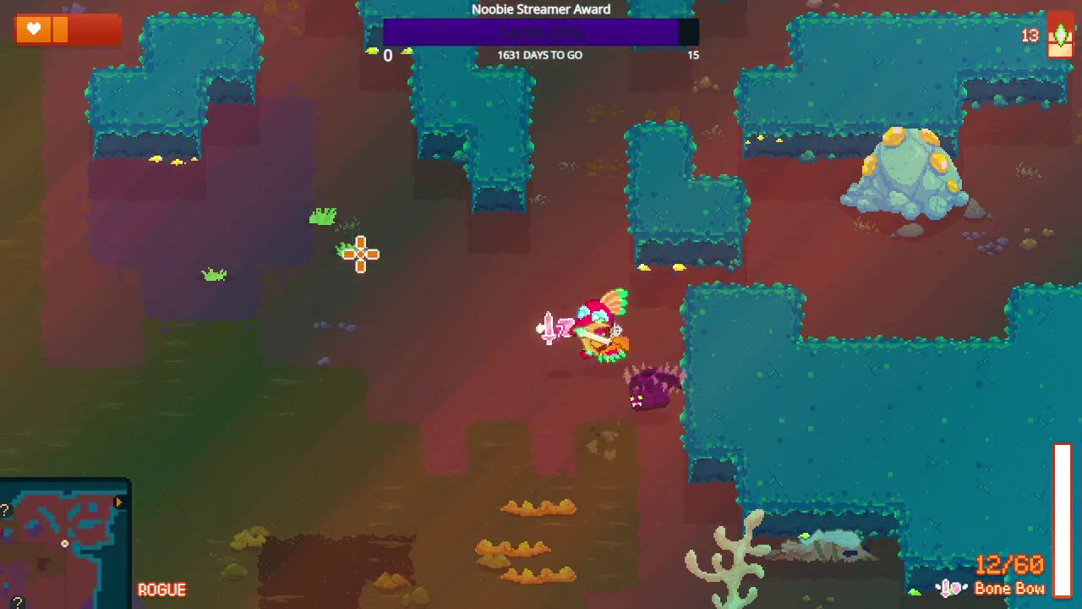
{"action": "key", "text": "Tab"}
{"action": "key", "text": "Tab"}
- Close the map and walk up-left into the hedge-maze area
{"action": "key", "text": "w"}
{"action": "key", "text": "a"}
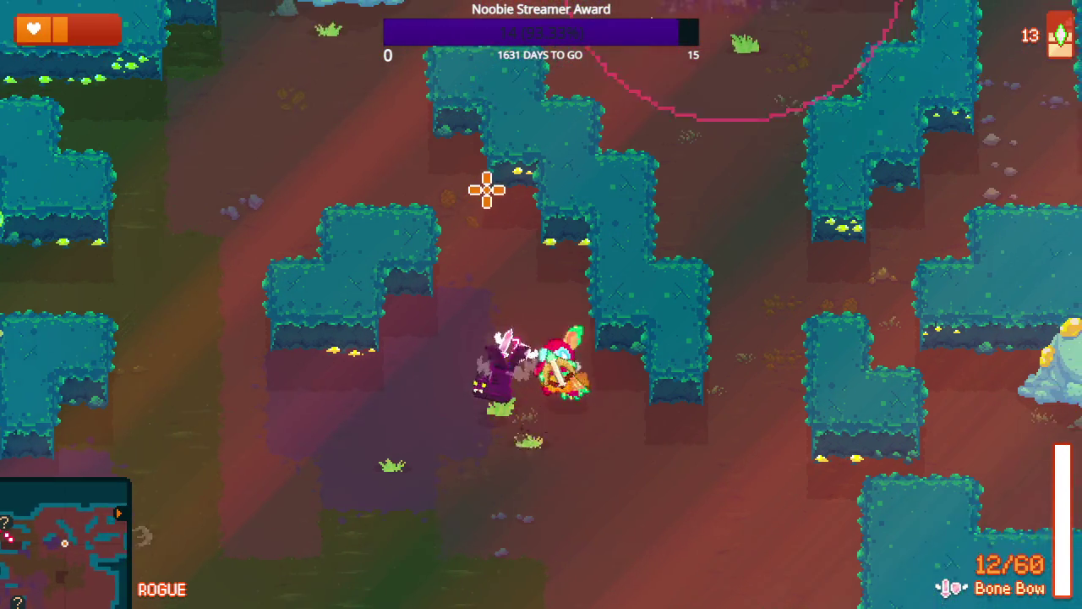
{"action": "key", "text": "w"}
{"action": "key", "text": "a"}
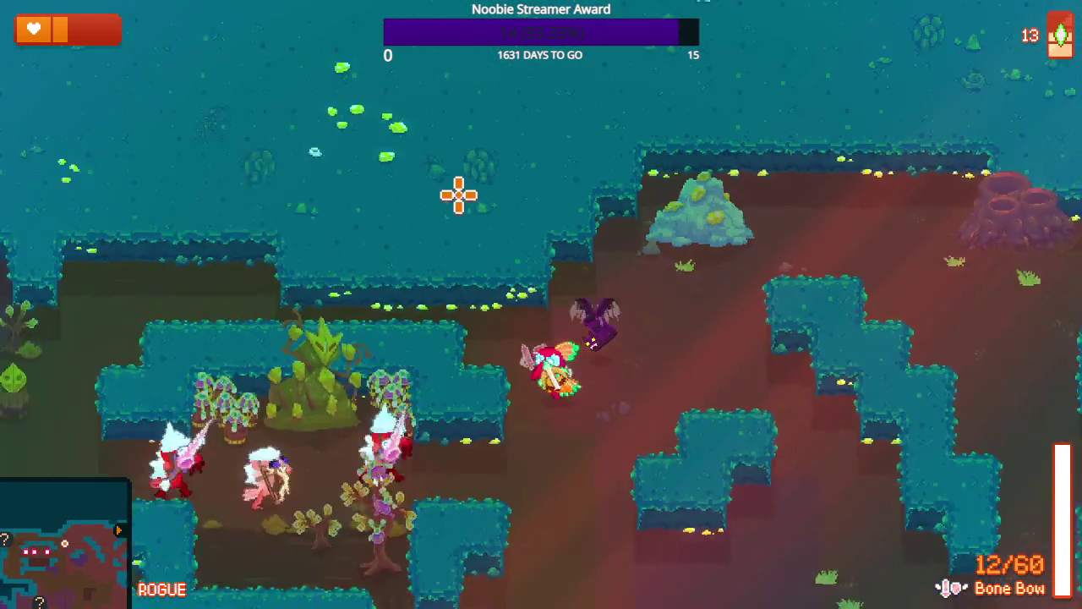
- Shoot arrows at the hedge-maze enemies while moving left around them
{"action": "key", "text": "s"}
{"action": "key", "text": "a"}
{"action": "left_click", "coordinate": [443, 181]}
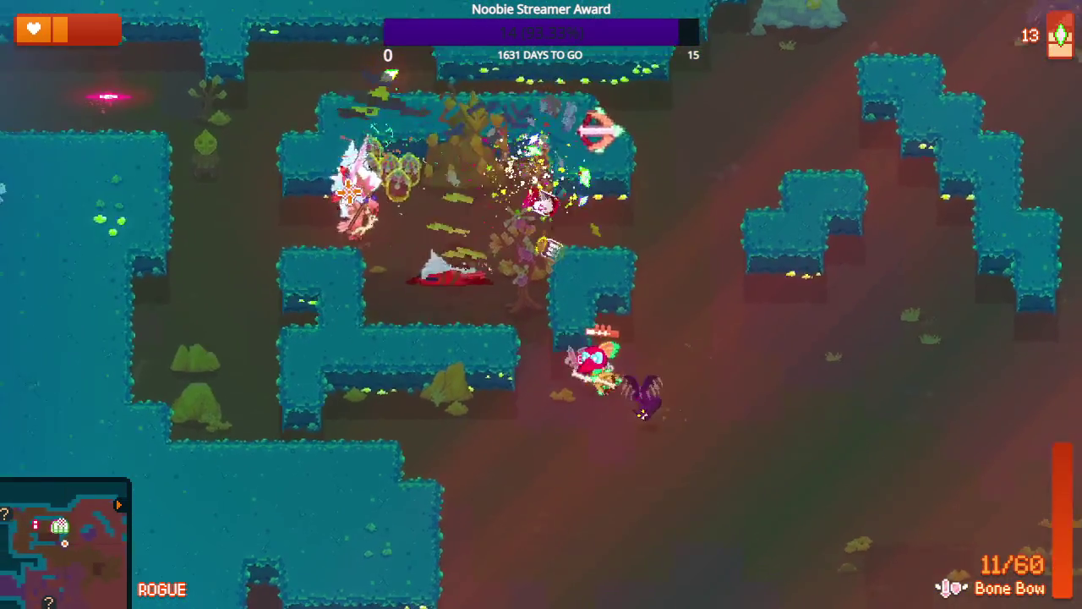
{"action": "key", "text": "w"}
{"action": "key", "text": "a"}
{"action": "left_click", "coordinate": [328, 200]}
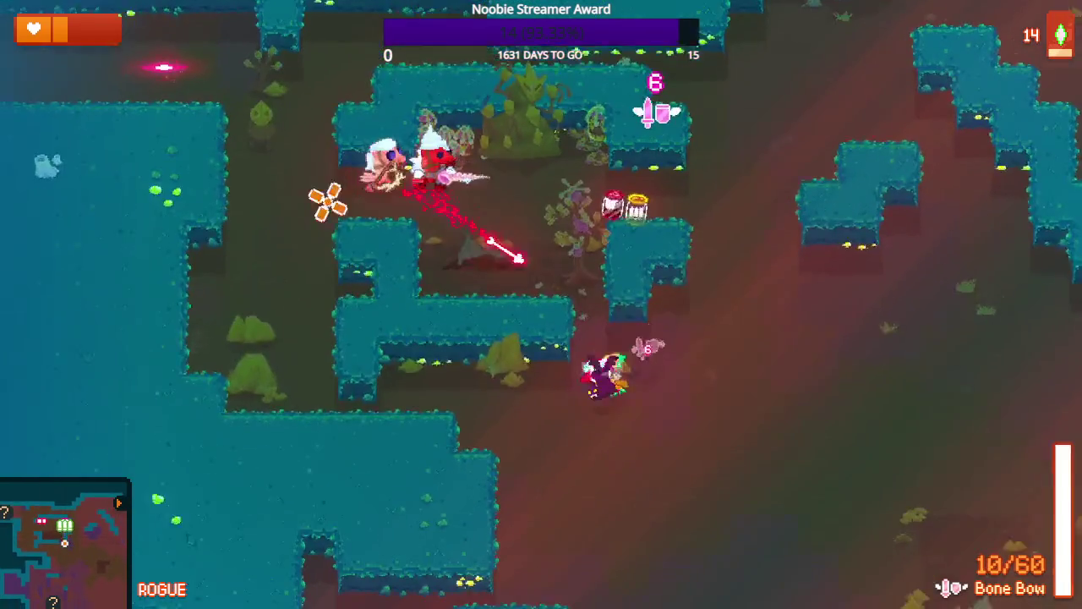
- Weave up-right, then down-left through the hedges
{"action": "key", "text": "w"}
{"action": "key", "text": "d"}
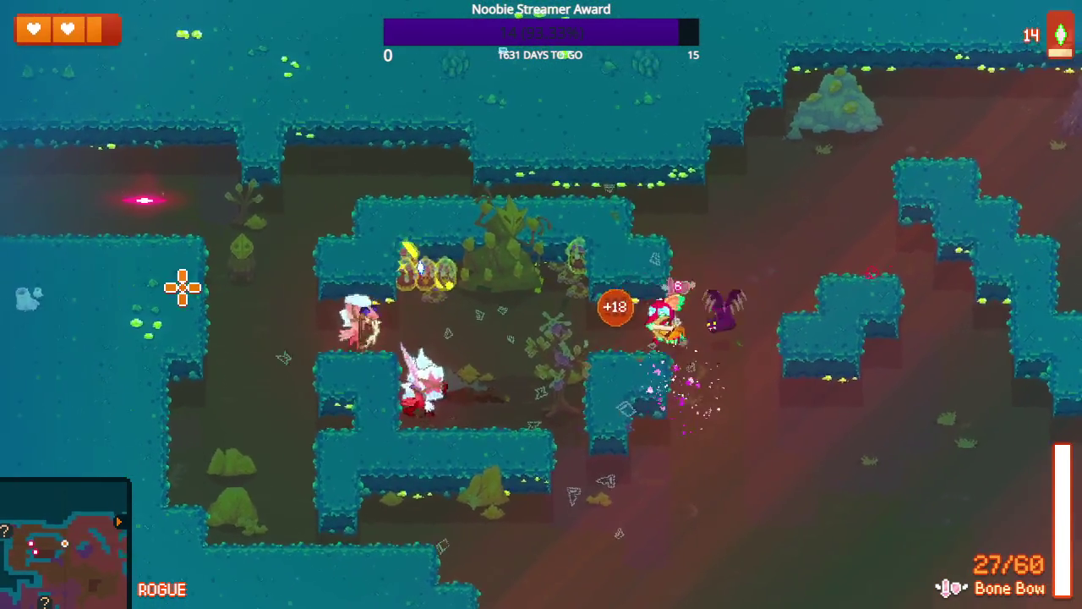
{"action": "key", "text": "s"}
{"action": "key", "text": "a"}
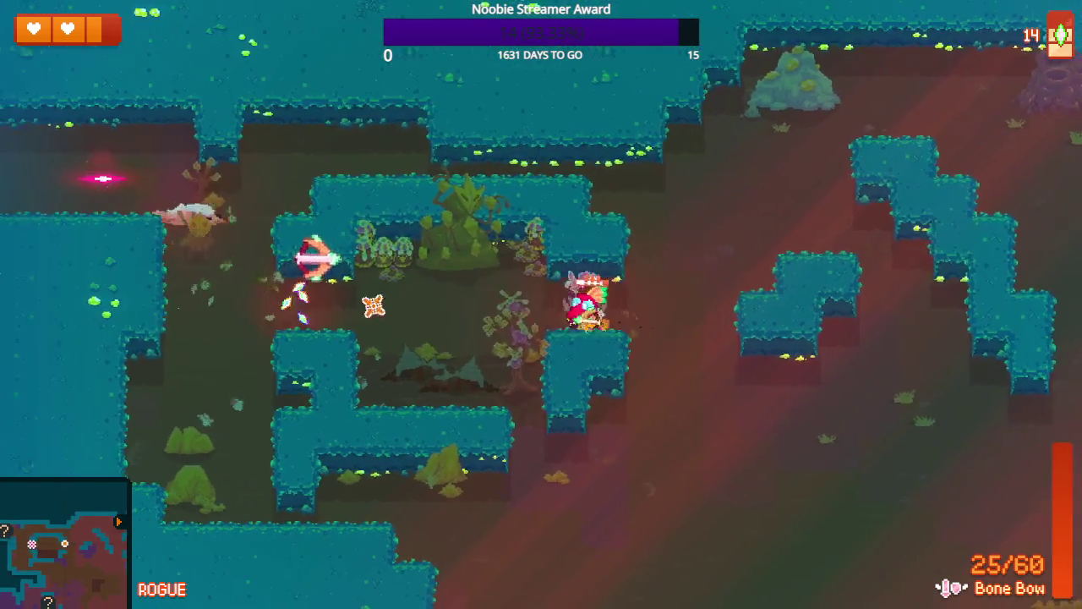
- Walk over to the dropped Ammo Jar and break it for 18 ammo
{"action": "key", "text": "a"}
{"action": "key", "text": "d"}
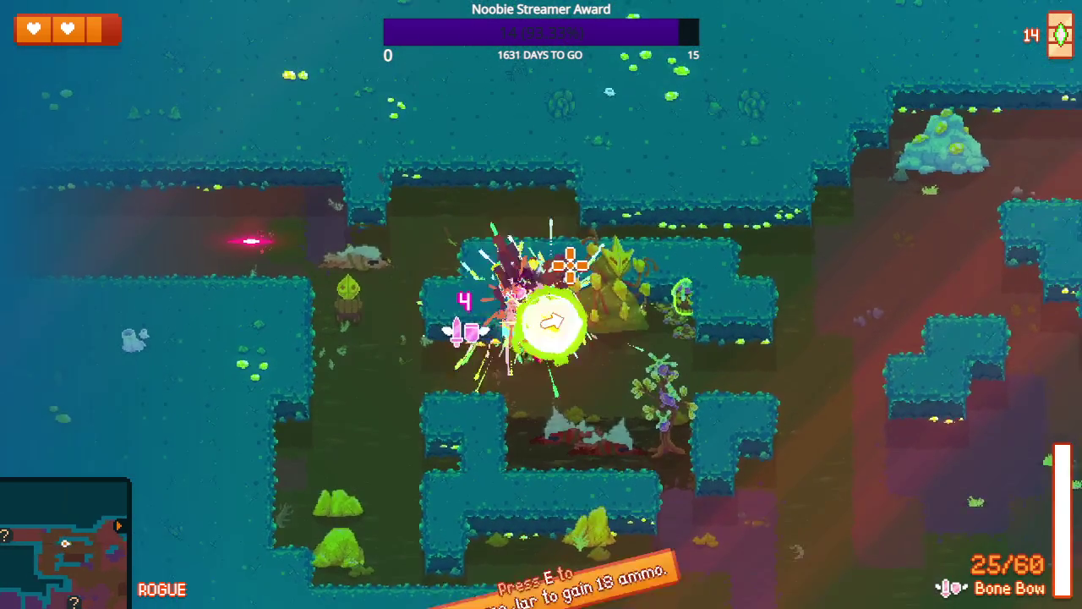
{"action": "key", "text": "e"}
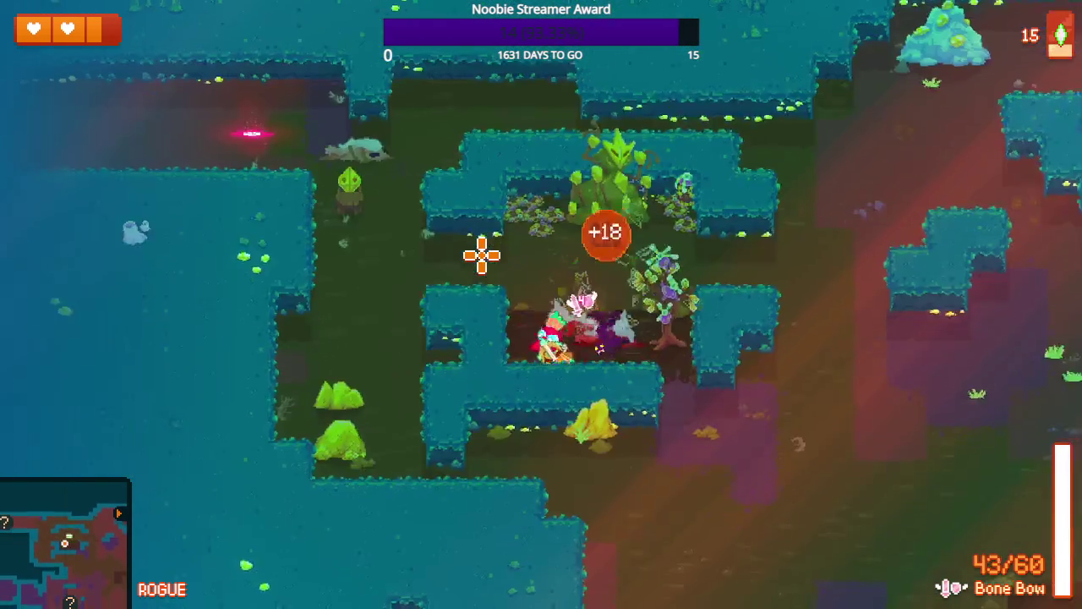
- Walk up into the upper-left corridor and teleport to the Void's chamber
{"action": "key", "text": "a"}
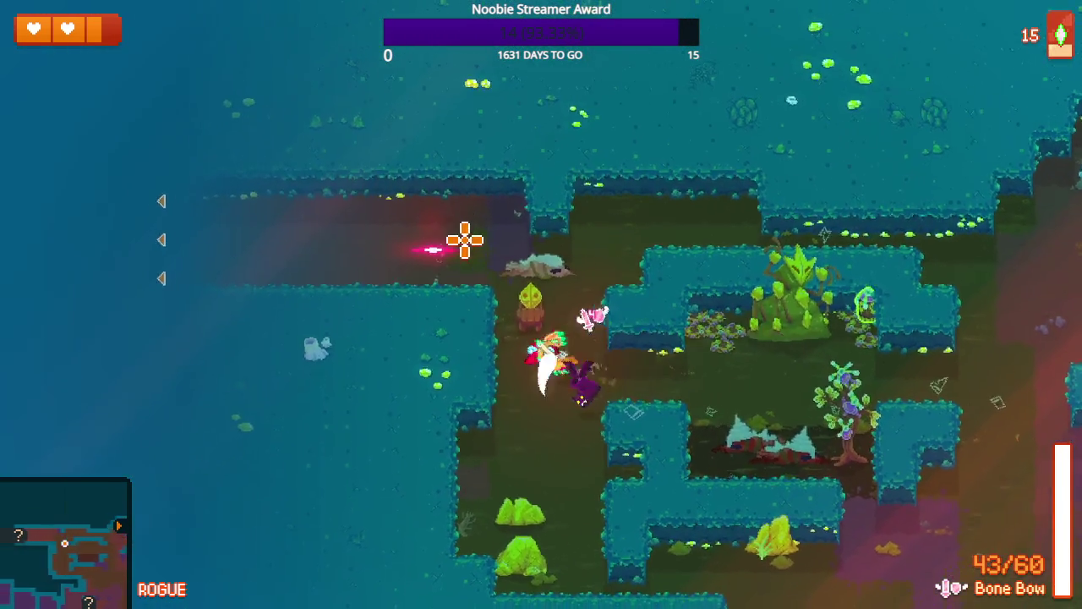
{"action": "key", "text": "w"}
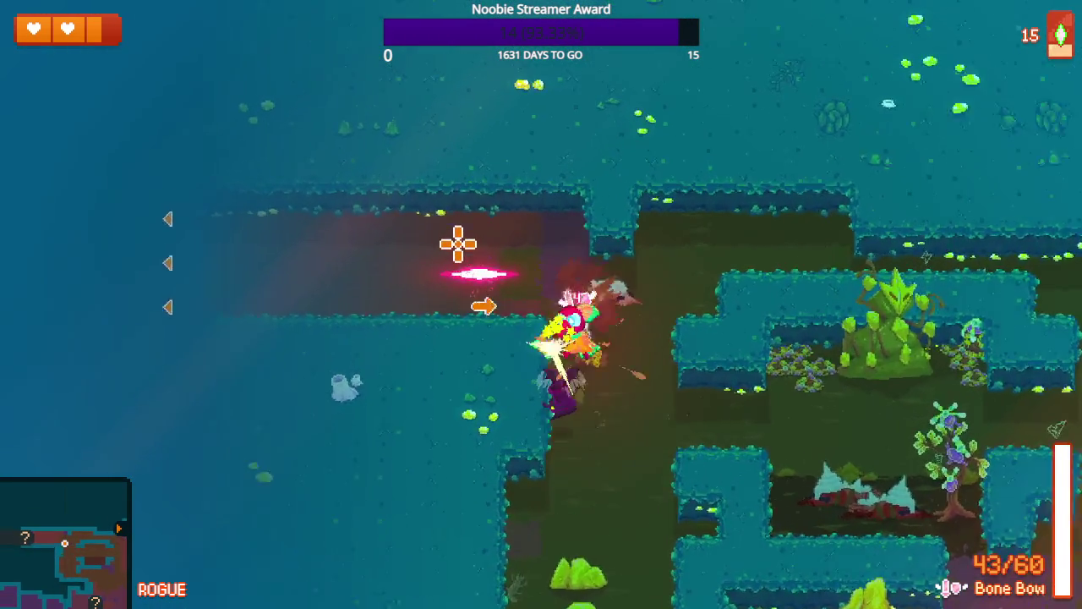
{"action": "key", "text": "a"}
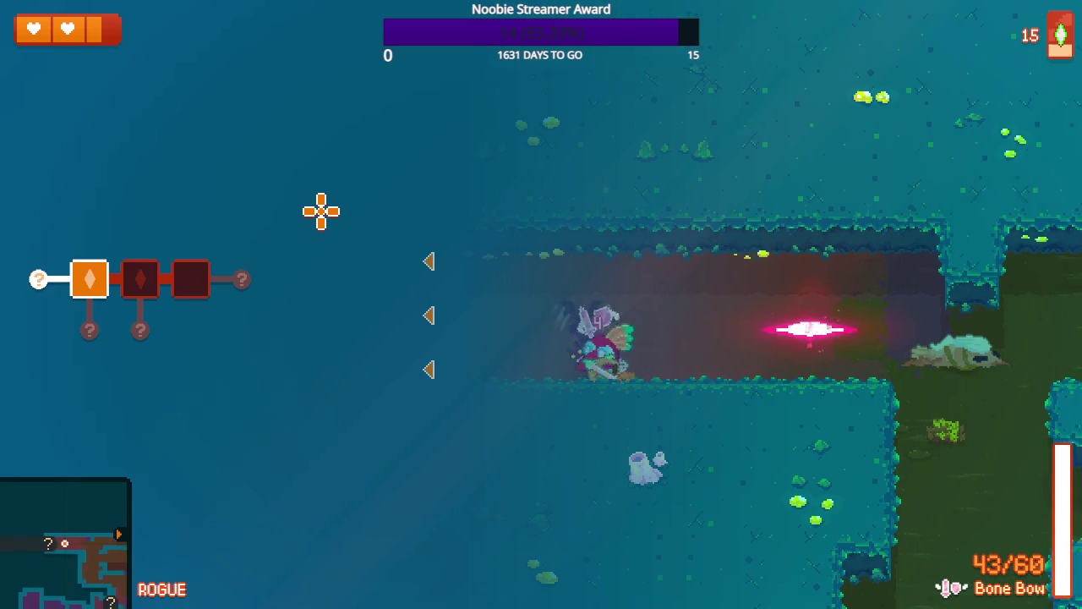
{"action": "key", "text": "e"}
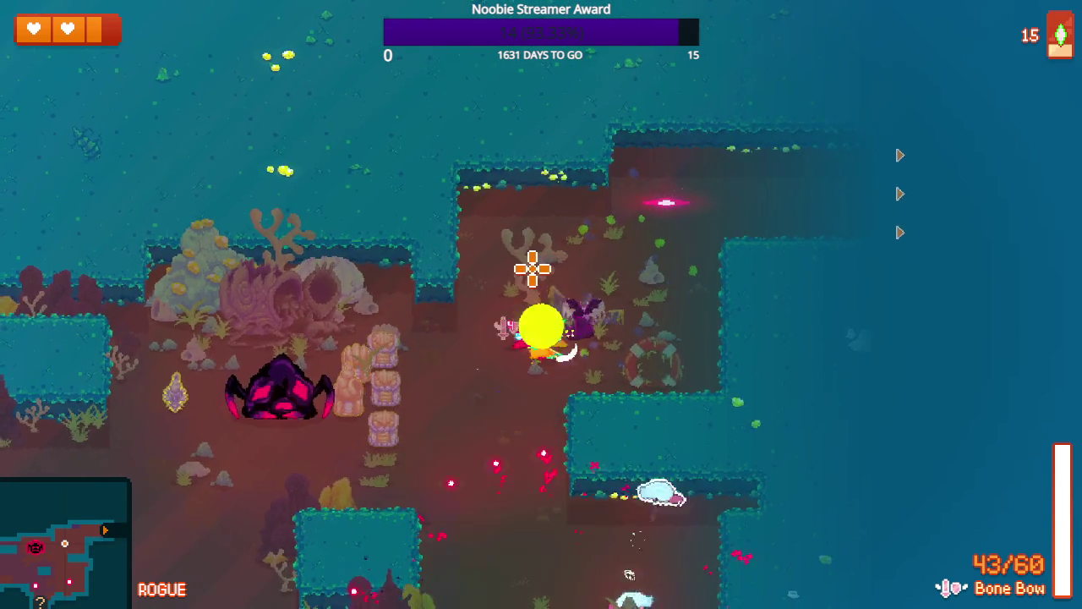
- Fire Bone Bow shots at the boss while running around to dodge it
{"action": "key", "text": "a"}
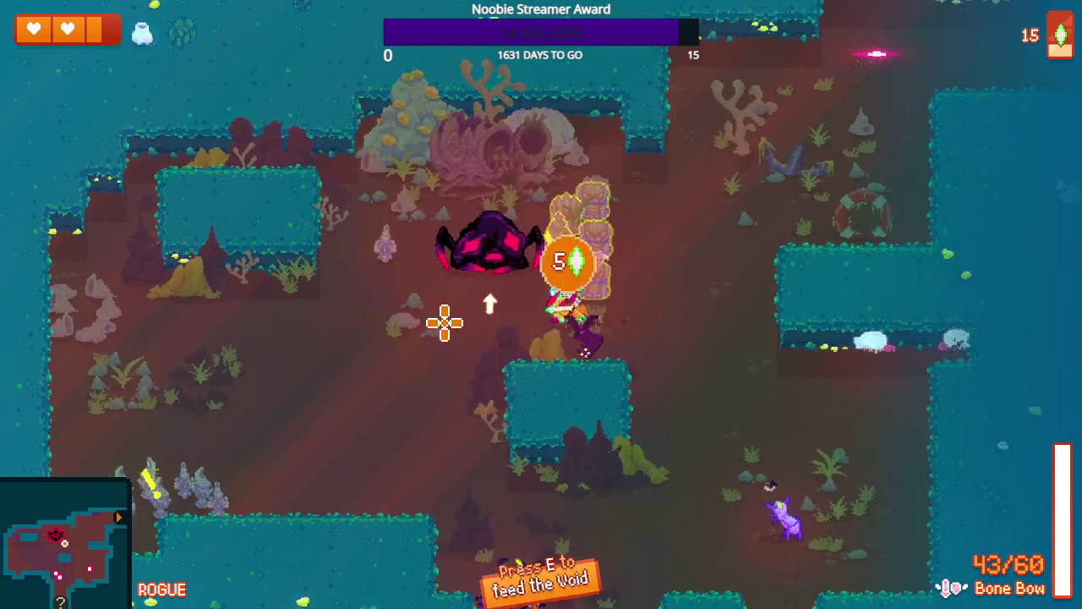
{"action": "left_click", "coordinate": [502, 285]}
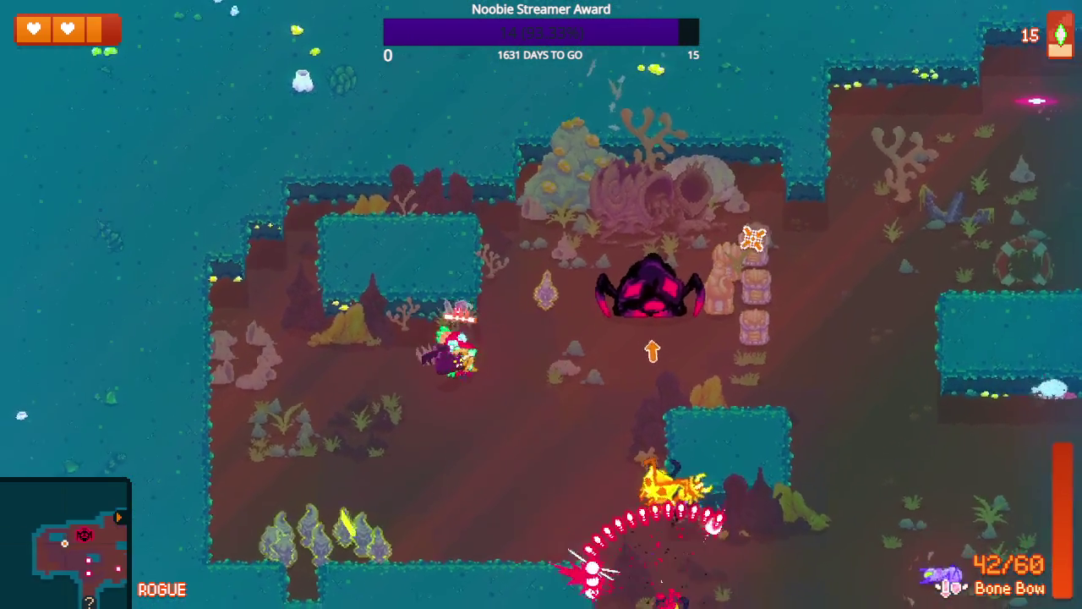
{"action": "left_click", "coordinate": [753, 238]}
{"action": "key", "text": "s"}
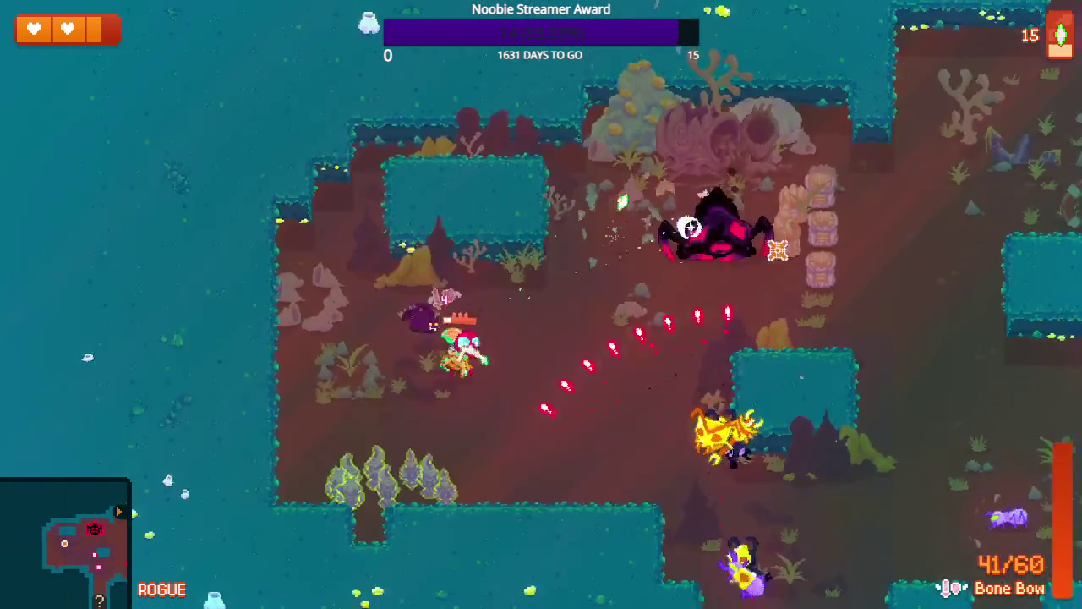
{"action": "left_click", "coordinate": [685, 163]}
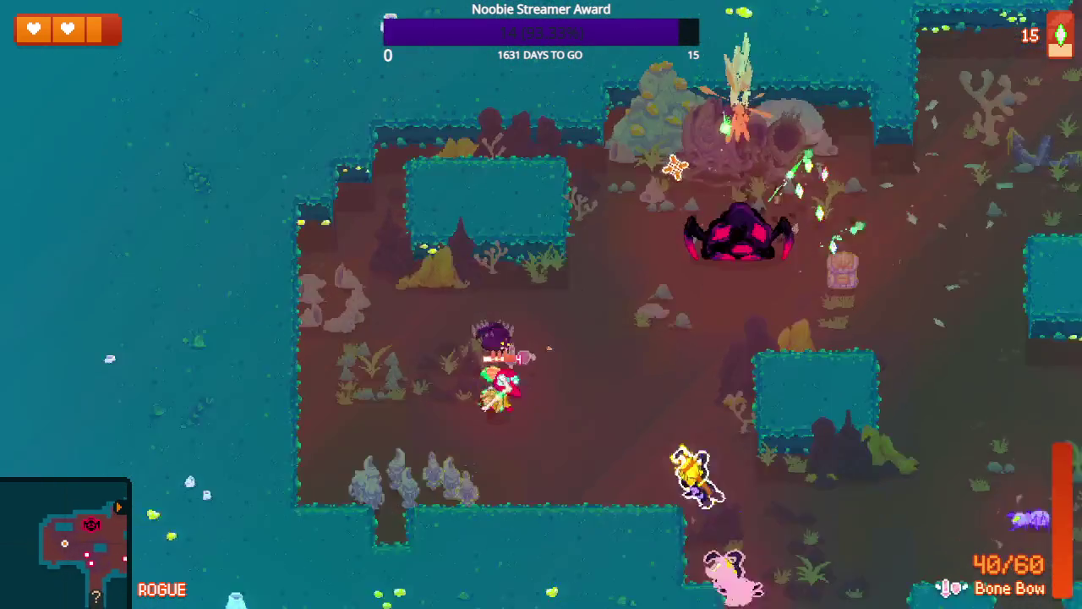
{"action": "key", "text": "w"}
{"action": "key", "text": "d"}
{"action": "left_click", "coordinate": [642, 227]}
{"action": "key", "text": "d"}
{"action": "key", "text": "s"}
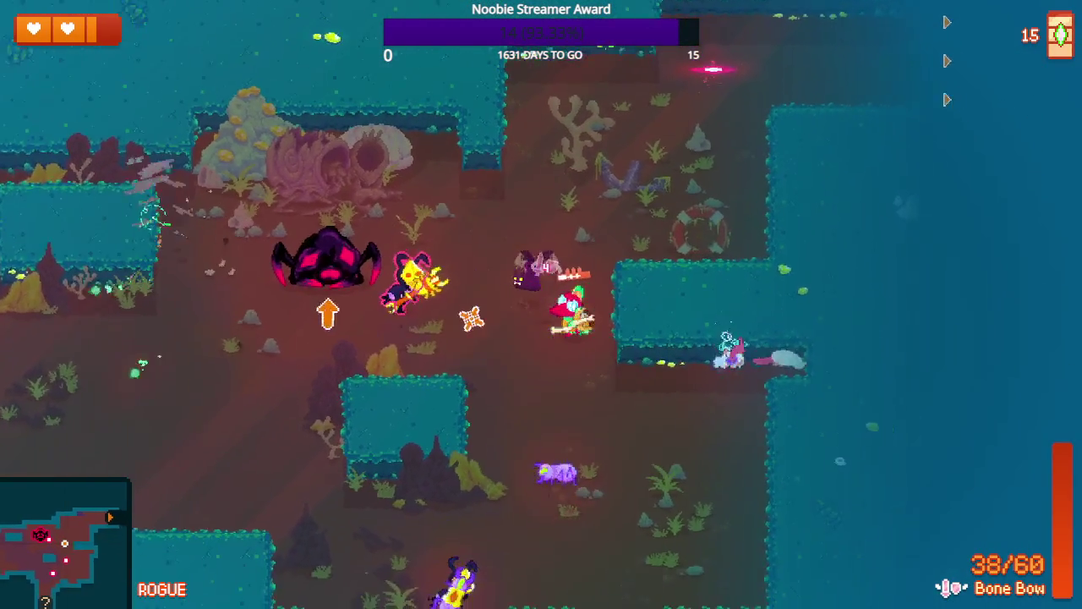
- Run past the boss to grab a gem, then keep shooting the boss and nearby enemies
{"action": "key", "text": "a"}
{"action": "key", "text": "w"}
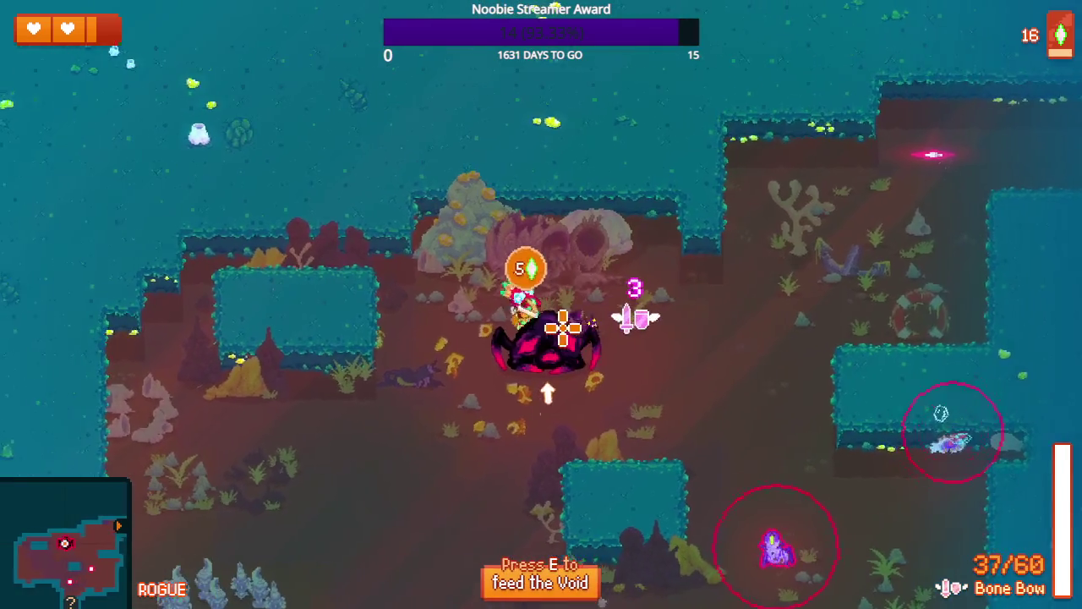
{"action": "key", "text": "s"}
{"action": "key", "text": "a"}
{"action": "left_click", "coordinate": [691, 342]}
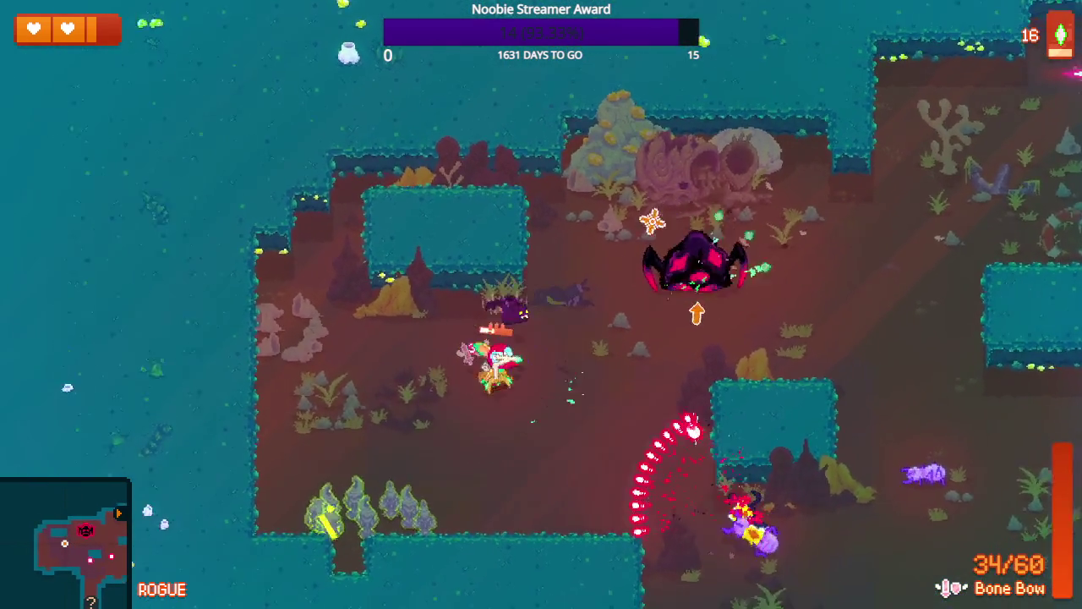
{"action": "key", "text": "w"}
{"action": "left_click", "coordinate": [673, 233]}
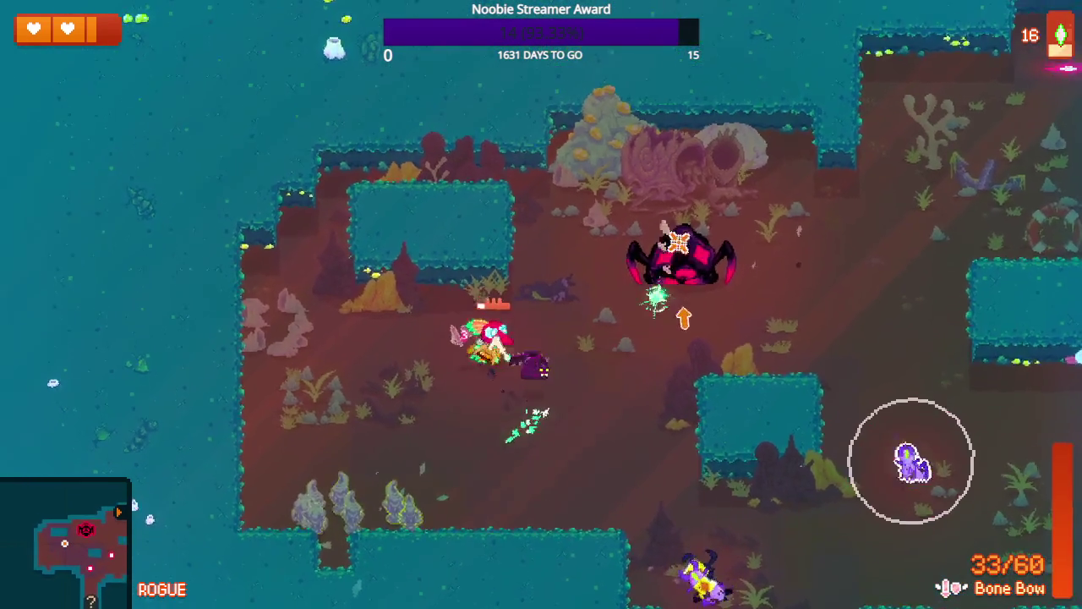
{"action": "key", "text": "a"}
{"action": "left_click", "coordinate": [720, 228]}
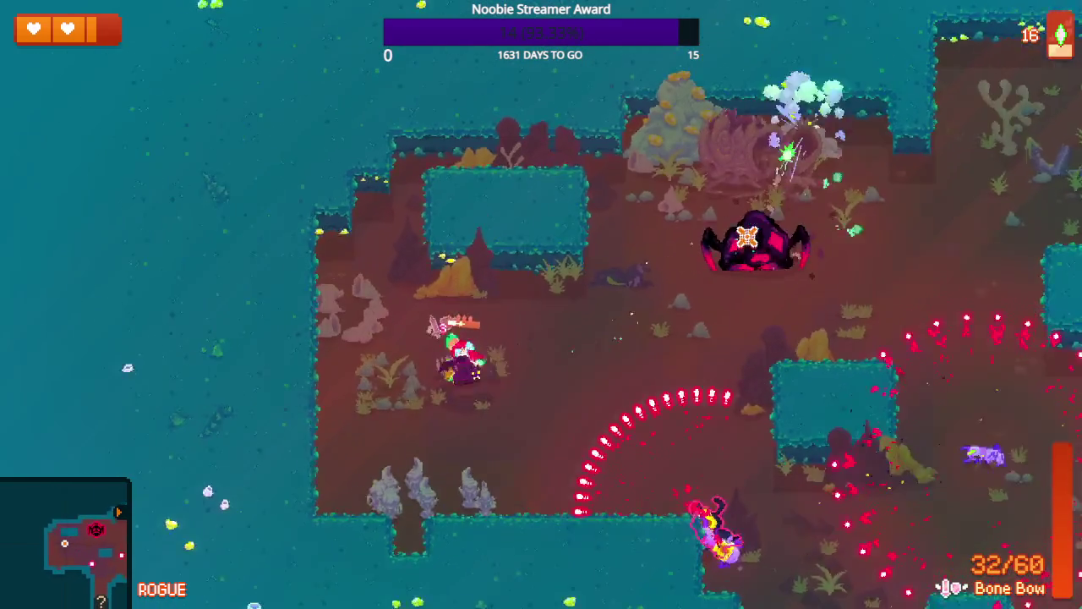
{"action": "key", "text": "w"}
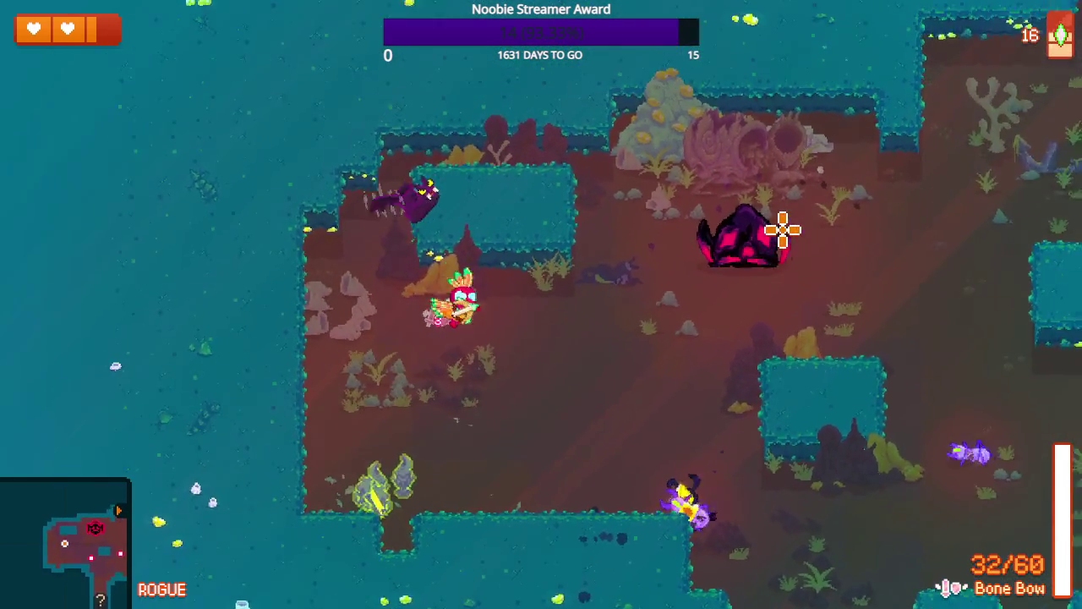
{"action": "key", "text": "s"}
{"action": "left_click", "coordinate": [719, 254]}
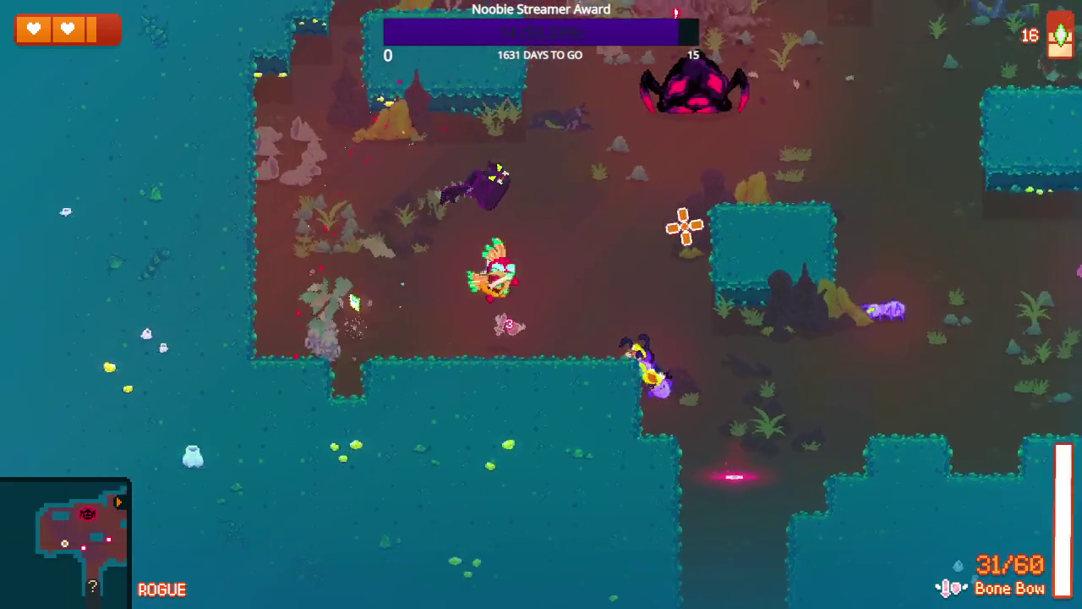
{"action": "key", "text": "w"}
{"action": "left_click", "coordinate": [686, 256]}
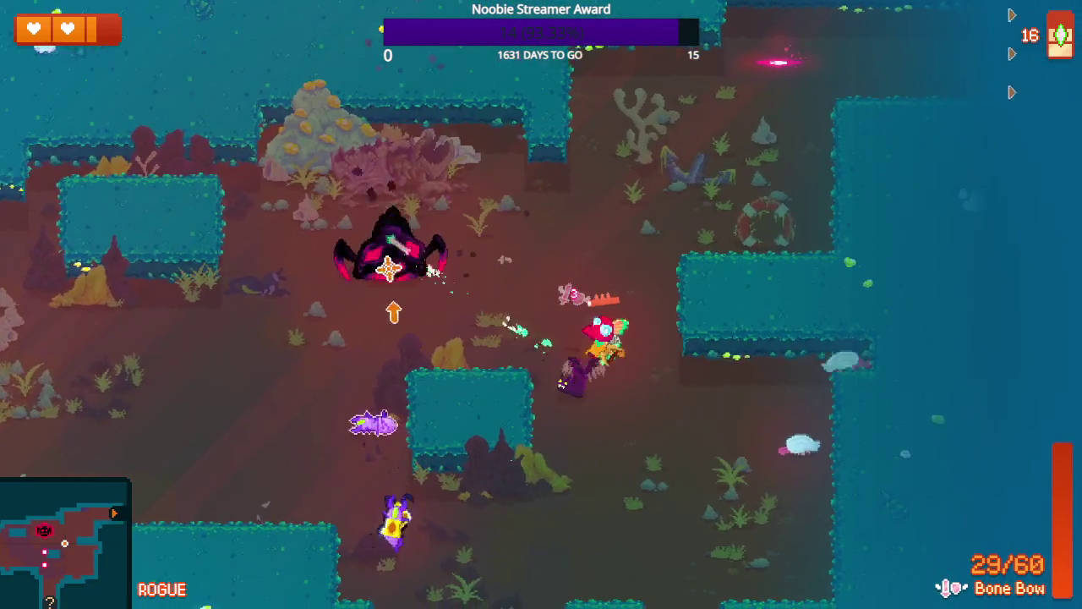
- Strafe around the Void arena, firing the Bone Bow at the boss and a nearby enemy
{"action": "key", "text": "w"}
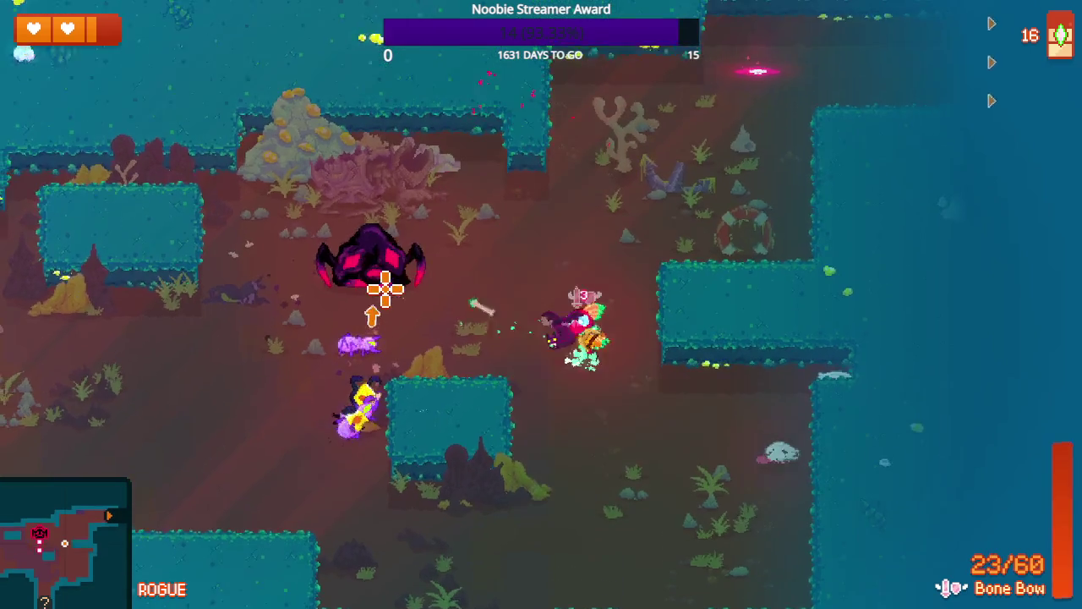
{"action": "left_click", "coordinate": [626, 404]}
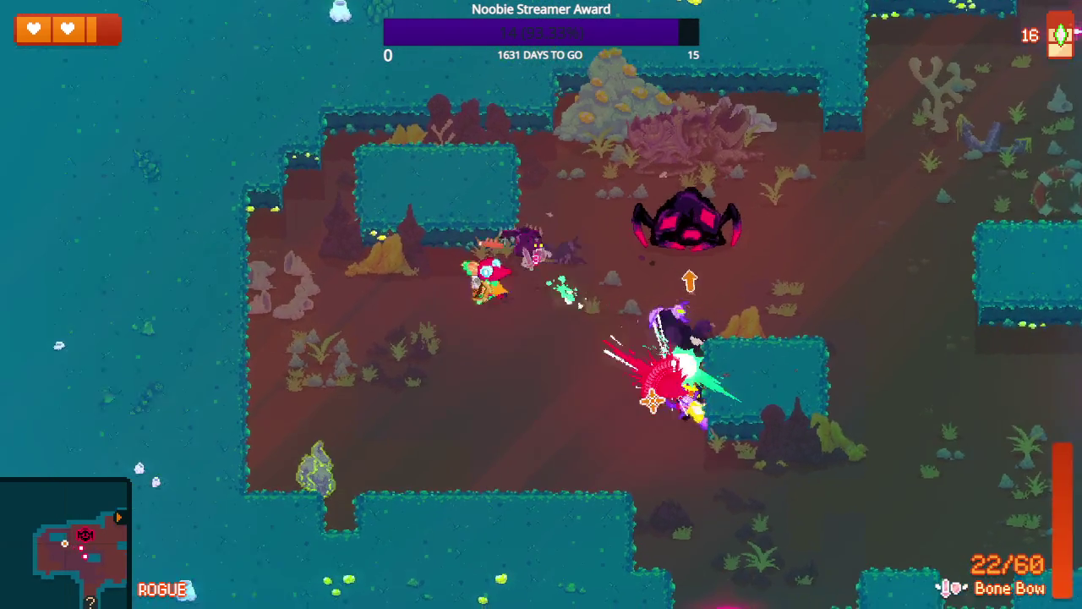
{"action": "key", "text": "d"}
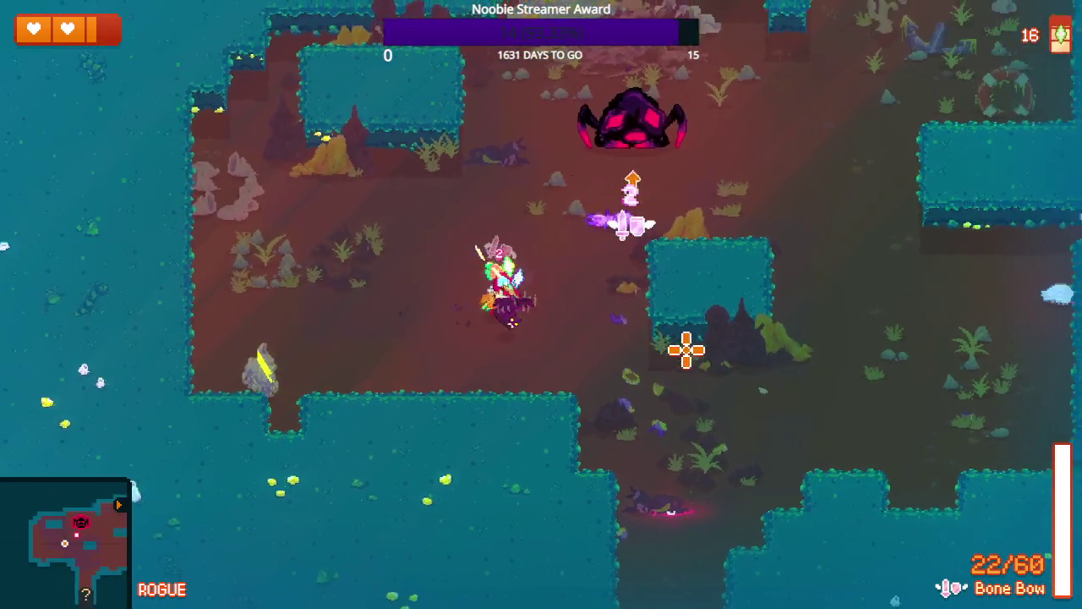
{"action": "key", "text": "w+d"}
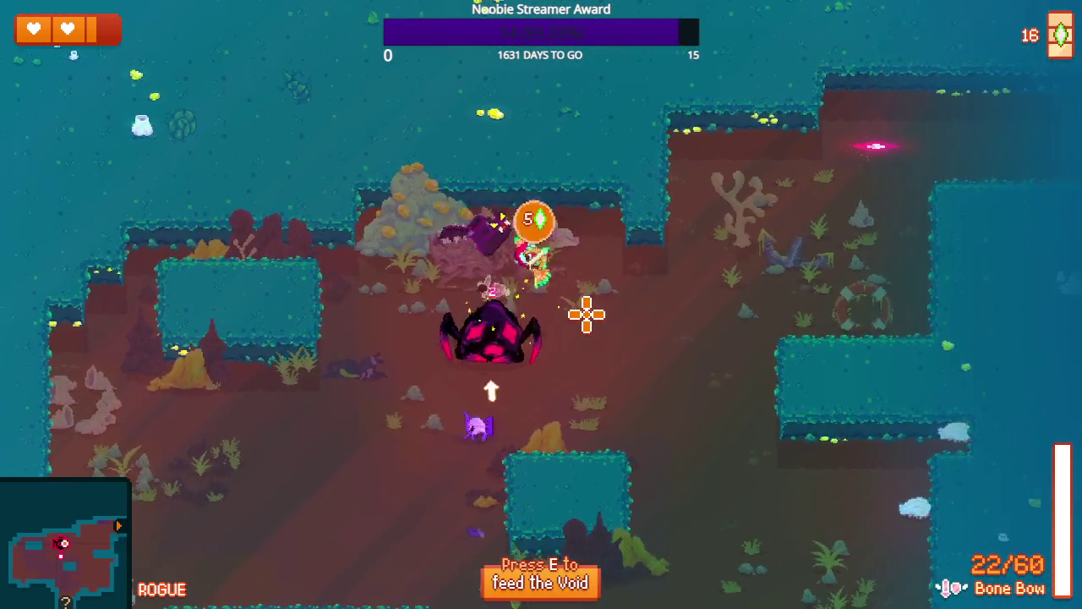
{"action": "key", "text": "a"}
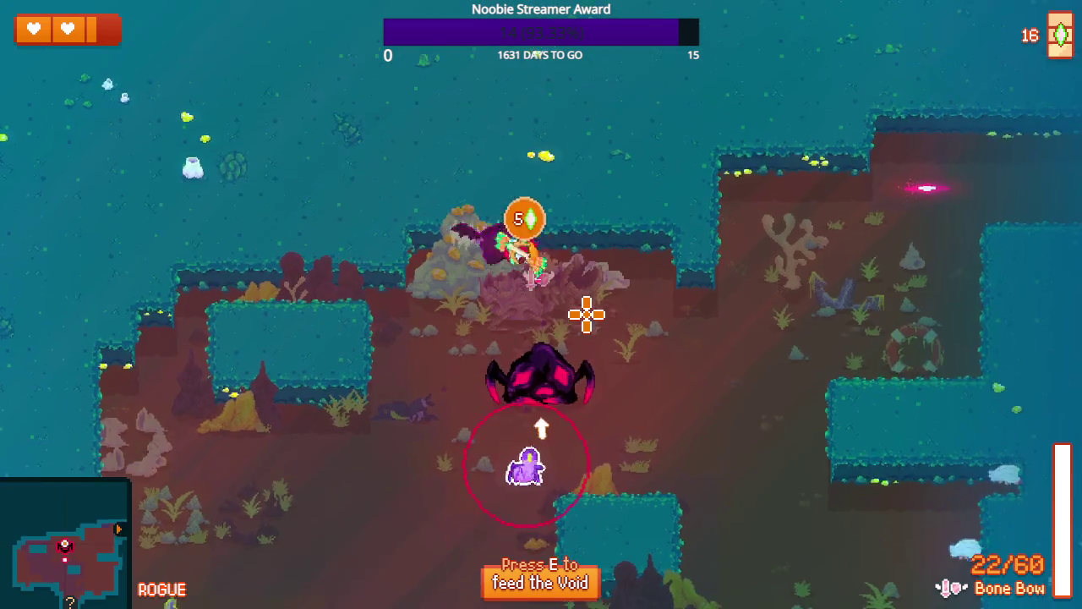
{"action": "key", "text": "a+s"}
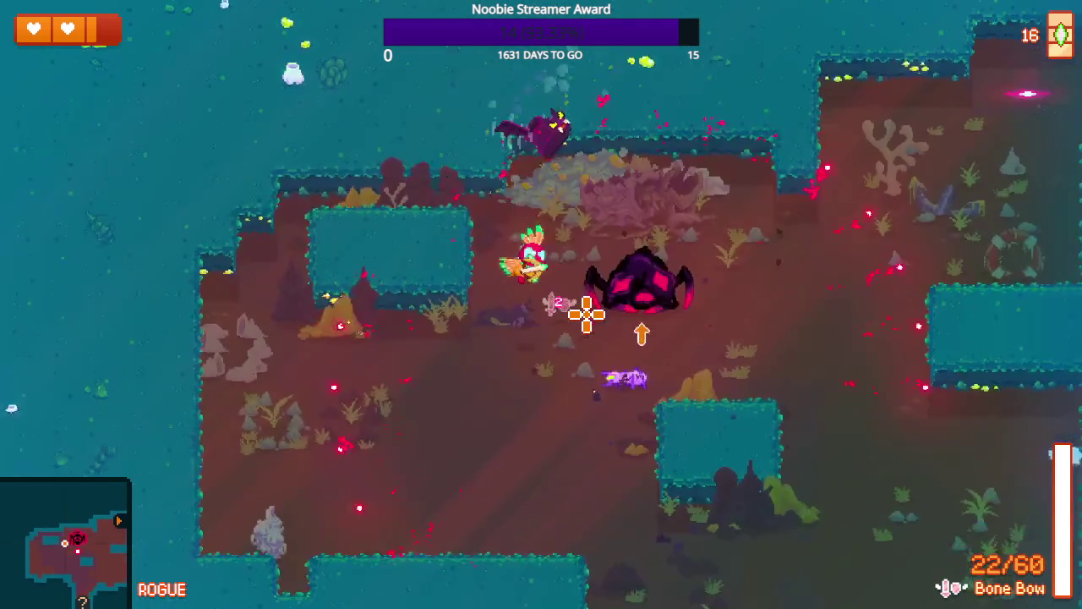
{"action": "key", "text": "w+d"}
{"action": "left_click", "coordinate": [685, 271]}
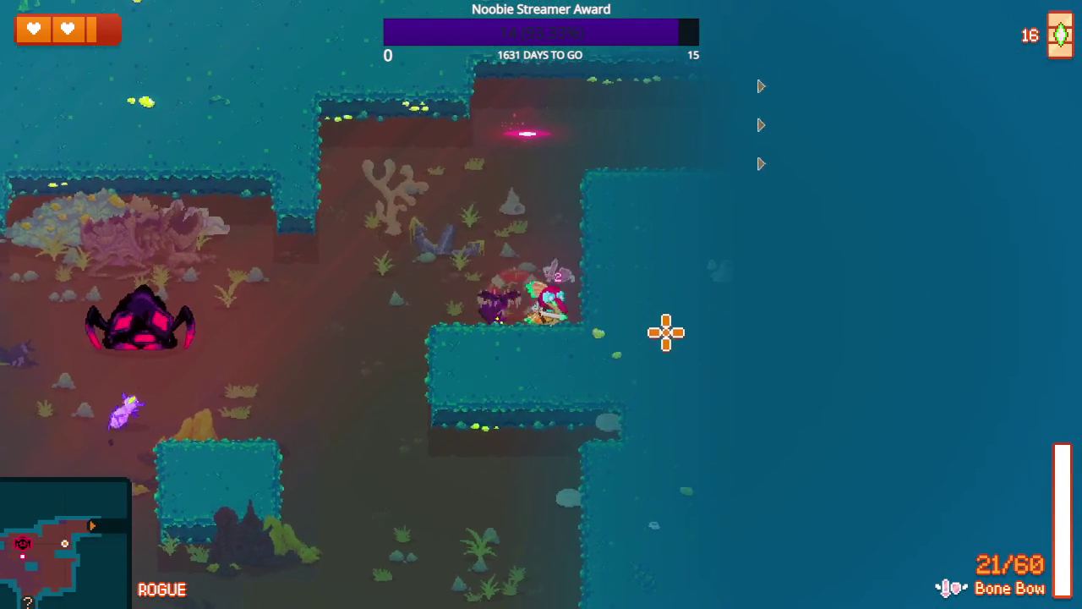
- Dodge past the boss into the lower corridor, ending at one heart with 19/60 arrows
{"action": "key", "text": "w+a"}
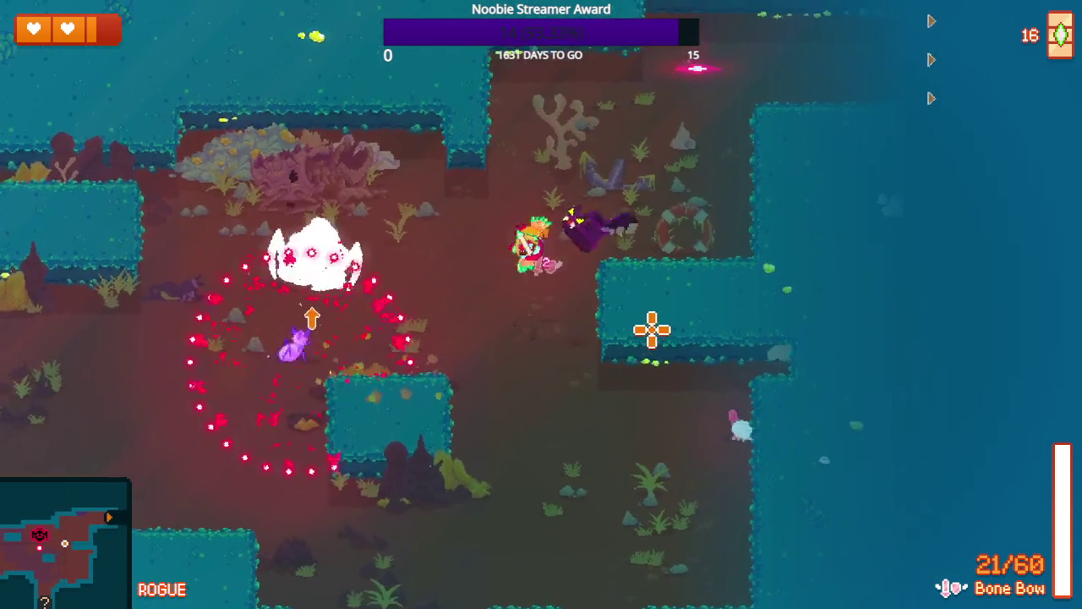
{"action": "key", "text": "w+a"}
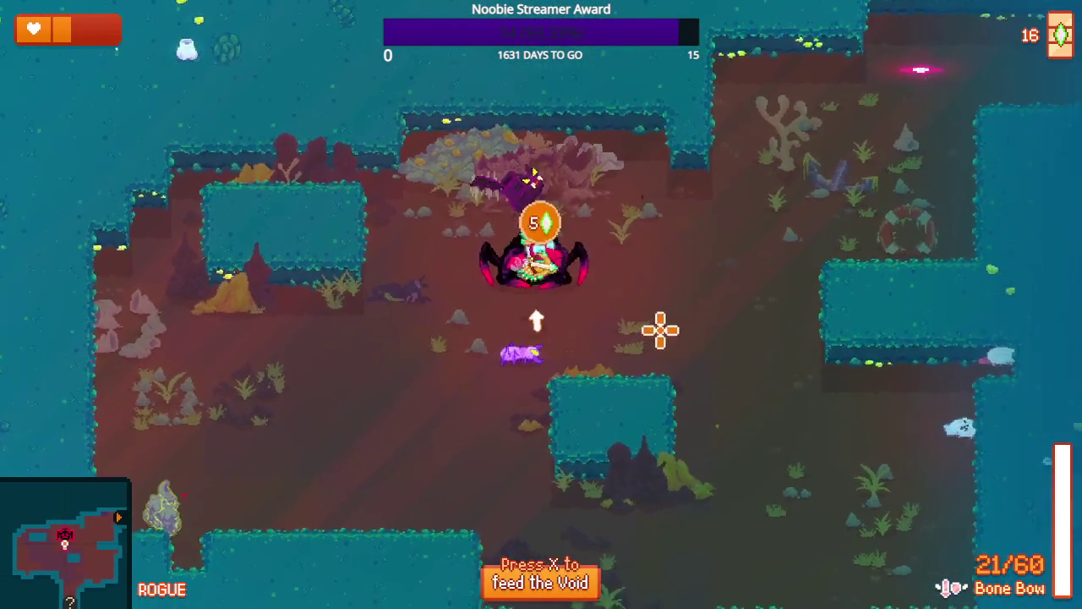
{"action": "key", "text": "s+a"}
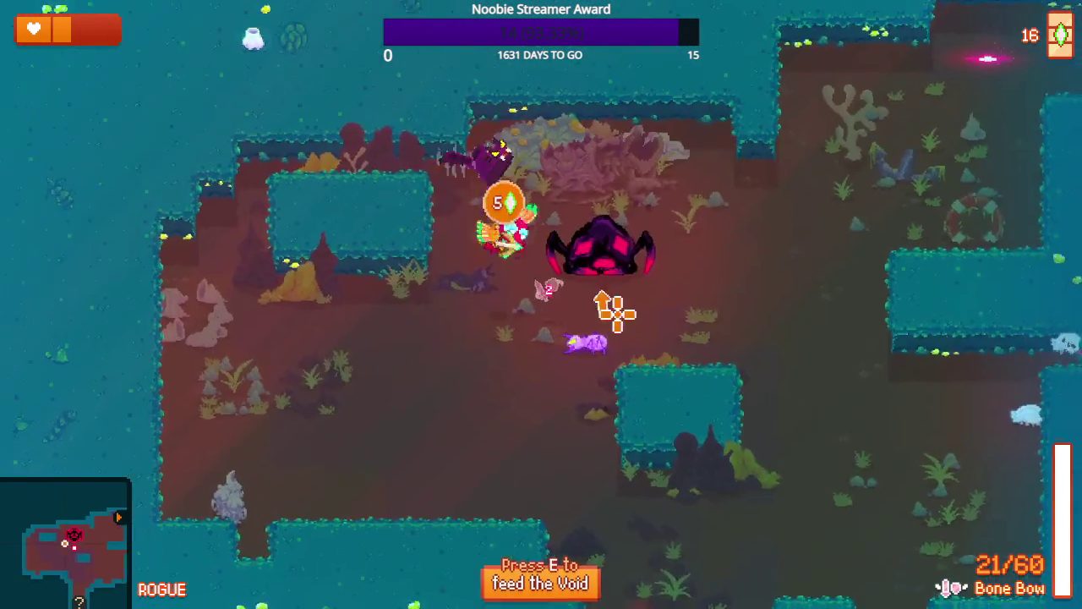
{"action": "left_click", "coordinate": [660, 325]}
{"action": "key", "text": "s+d"}
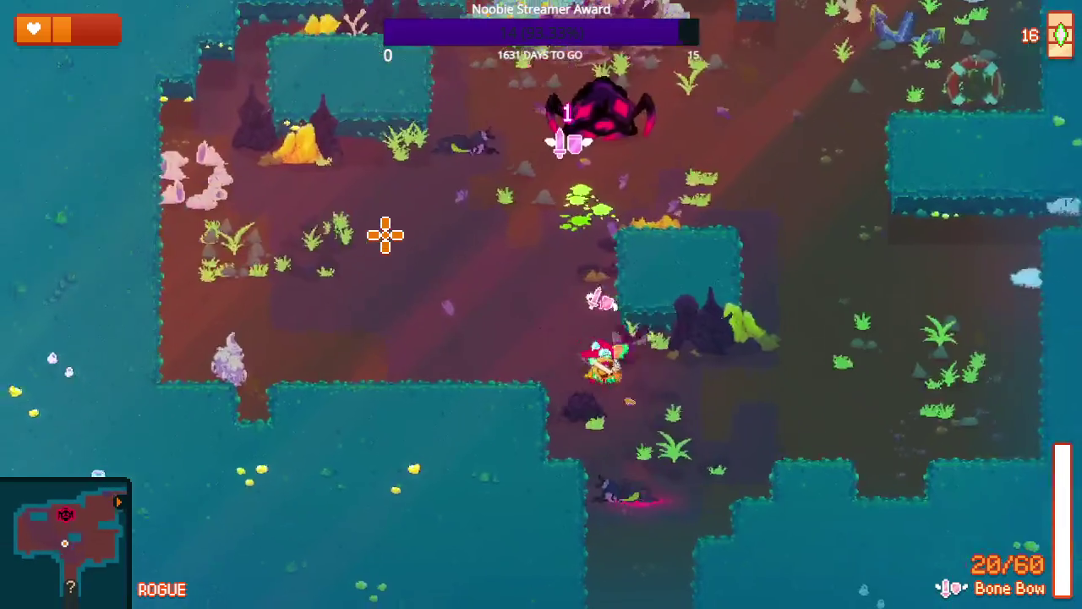
{"action": "key", "text": "s"}
{"action": "left_click", "coordinate": [473, 372]}
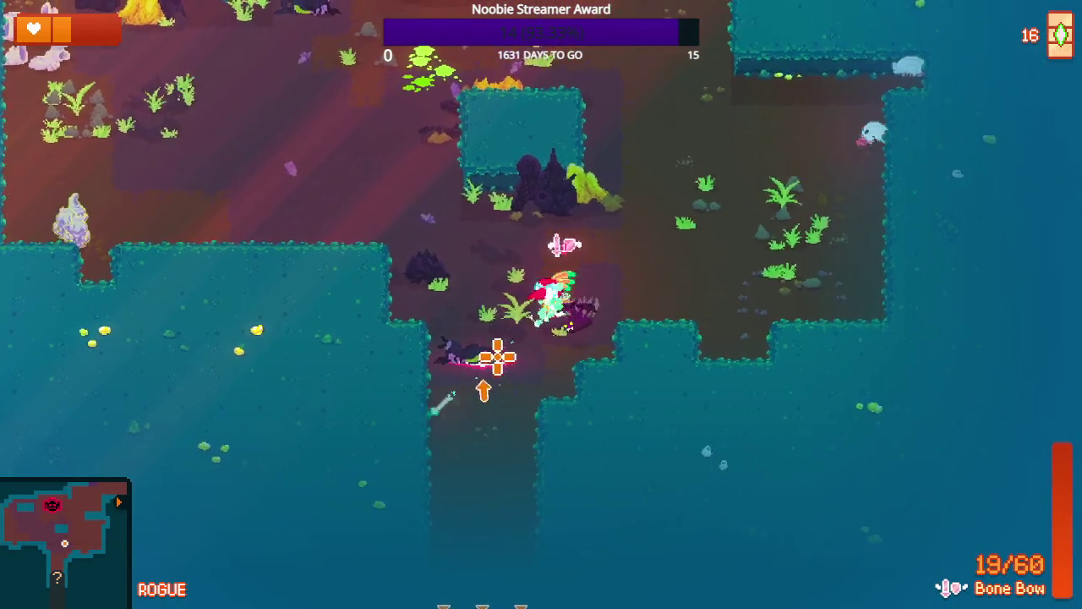